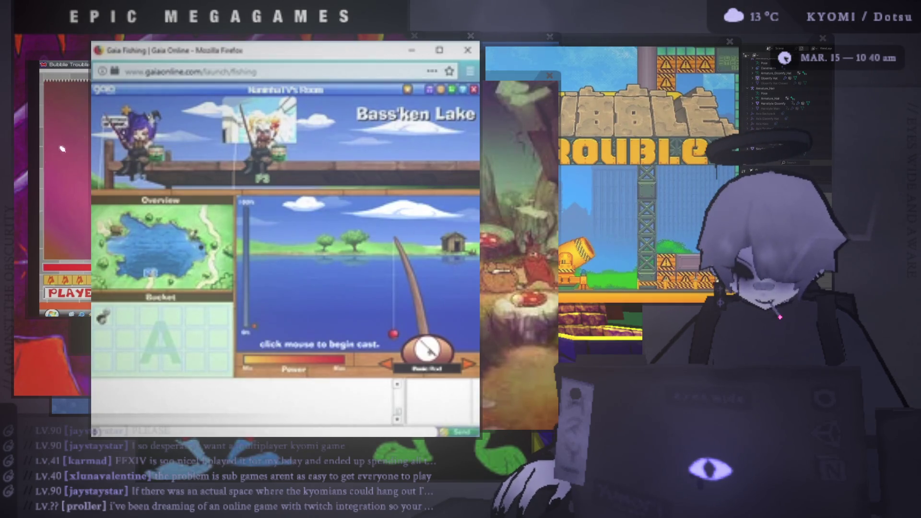
- Move the Gaia Fishing window up and to the left
{"action": "mouse_move", "coordinate": [215, 45]}
{"action": "left_mouse_down"}
{"action": "mouse_move", "coordinate": [182, 30]}
{"action": "mouse_move", "coordinate": [158, 35]}
{"action": "left_mouse_up"}
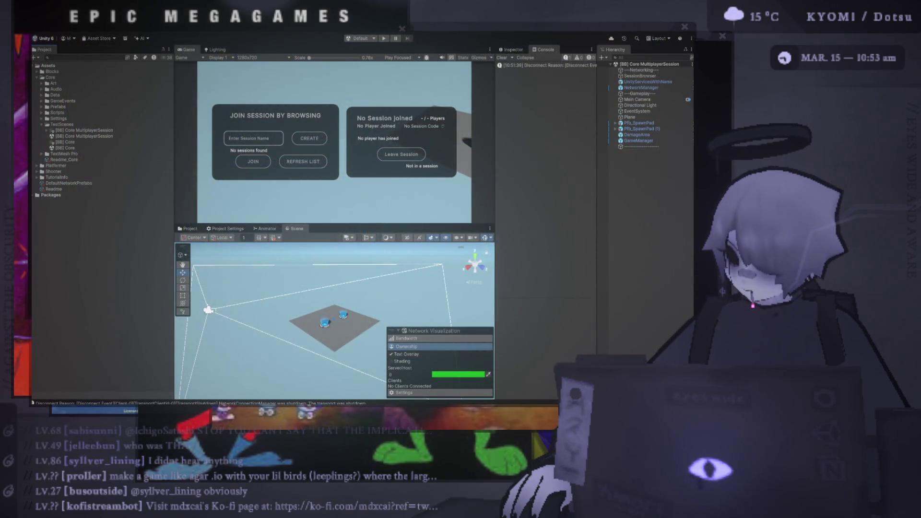
- Run the scene and try to create a session named 'testing'
{"action": "left_click", "coordinate": [384, 39]}
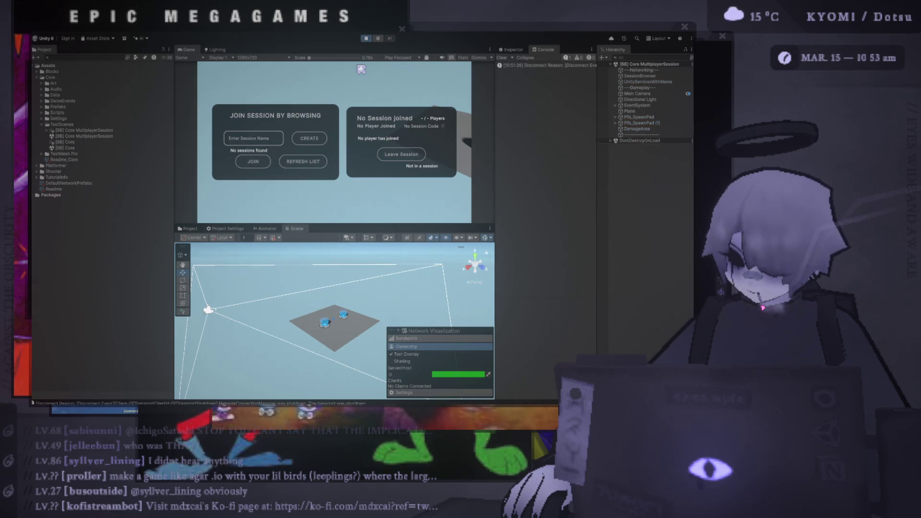
{"action": "type", "text": "testing"}
{"action": "left_click", "coordinate": [311, 140]}
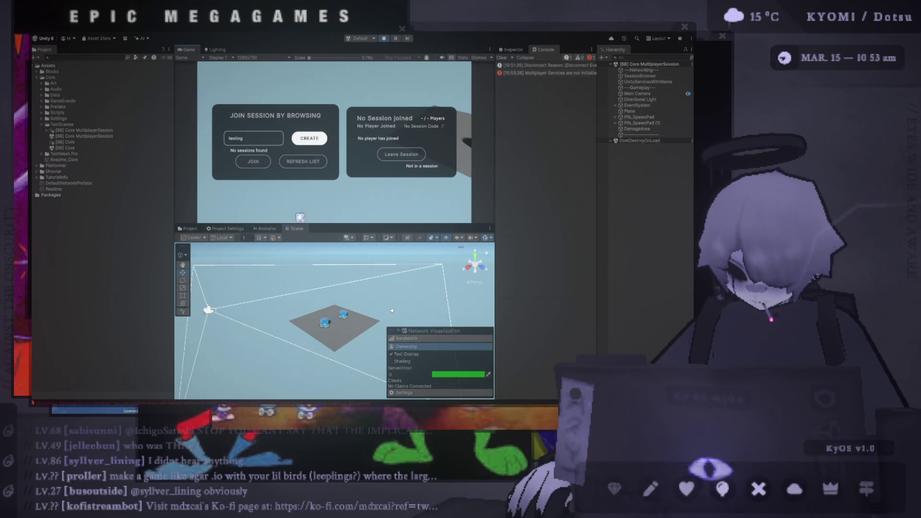
{"action": "left_click", "coordinate": [310, 138]}
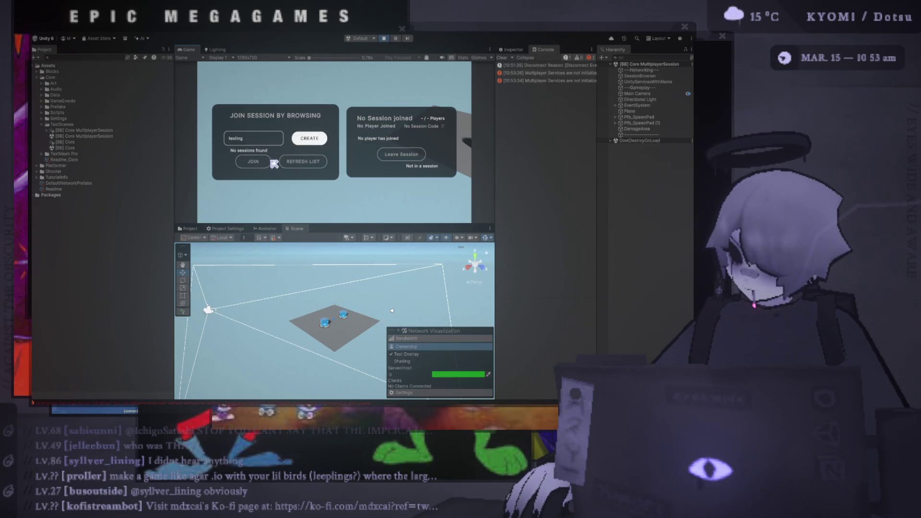
{"action": "double_click", "coordinate": [311, 142]}
{"action": "double_click", "coordinate": [311, 142]}
- Select the separator object and dock the Console into the bottom panel to read the errors
{"action": "left_click_drag", "start_coordinate": [494, 93], "coordinate": [214, 124]}
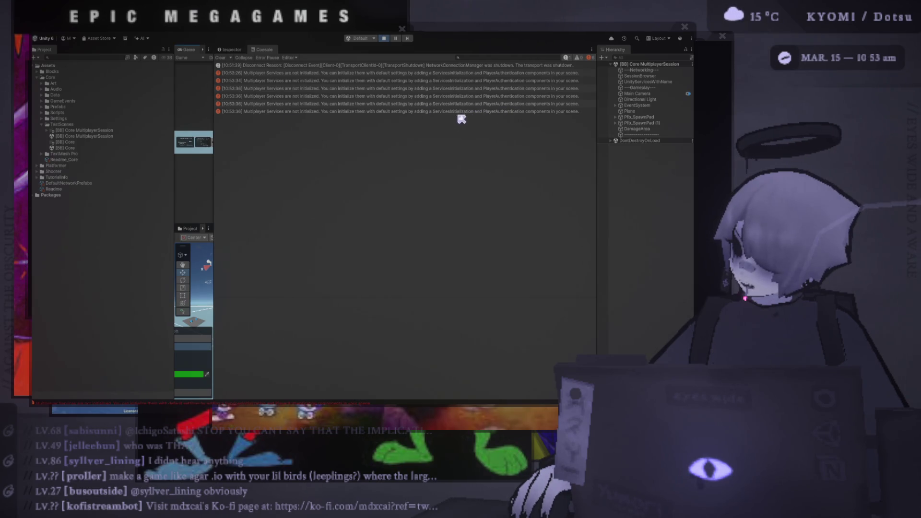
{"action": "left_click", "coordinate": [641, 136]}
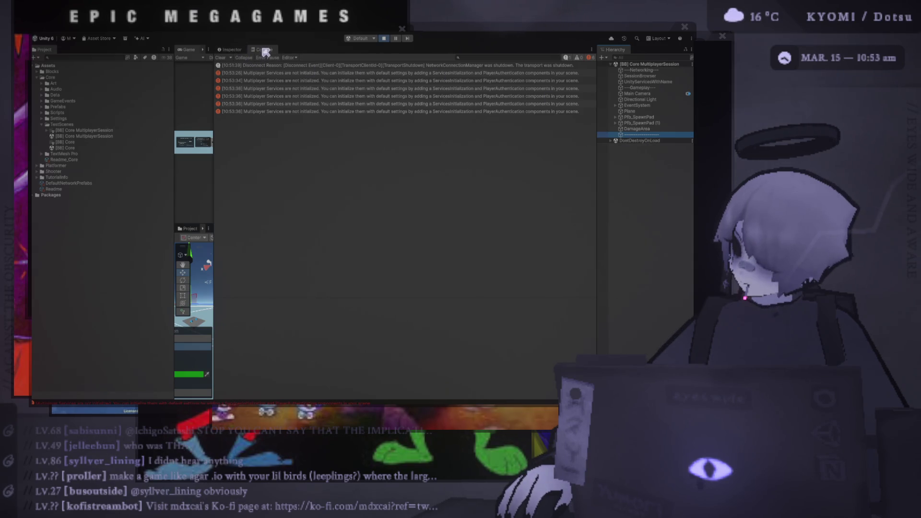
{"action": "left_click_drag", "start_coordinate": [214, 76], "coordinate": [433, 94]}
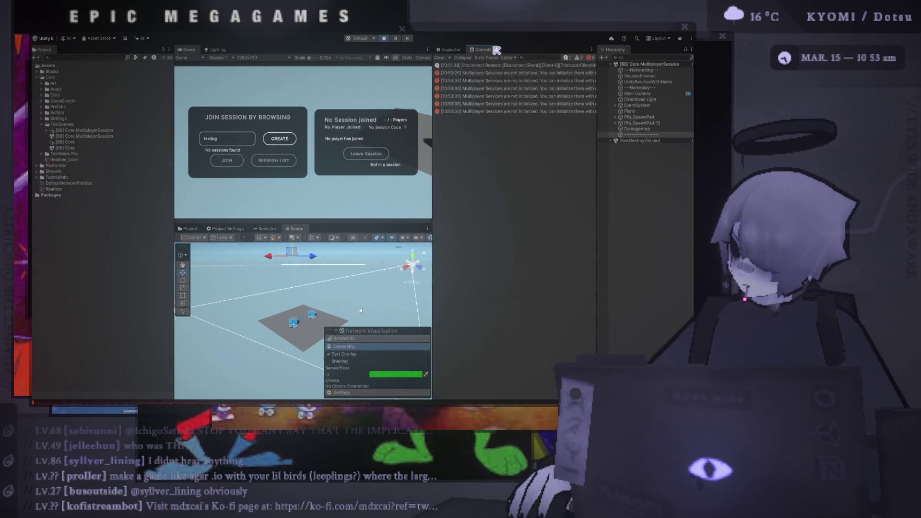
{"action": "left_click_drag", "start_coordinate": [236, 59], "coordinate": [324, 232]}
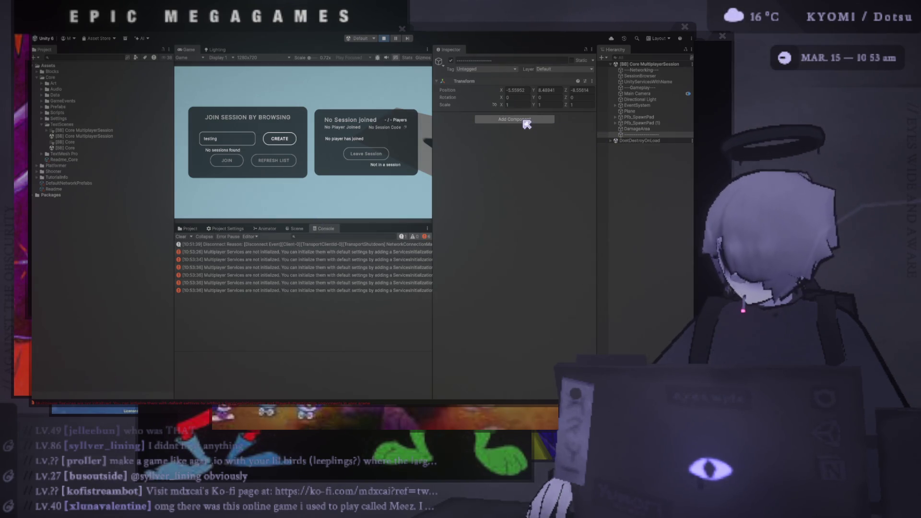
- Stop Play mode and add a Services Initialization component to the separator object
{"action": "left_click", "coordinate": [527, 125]}
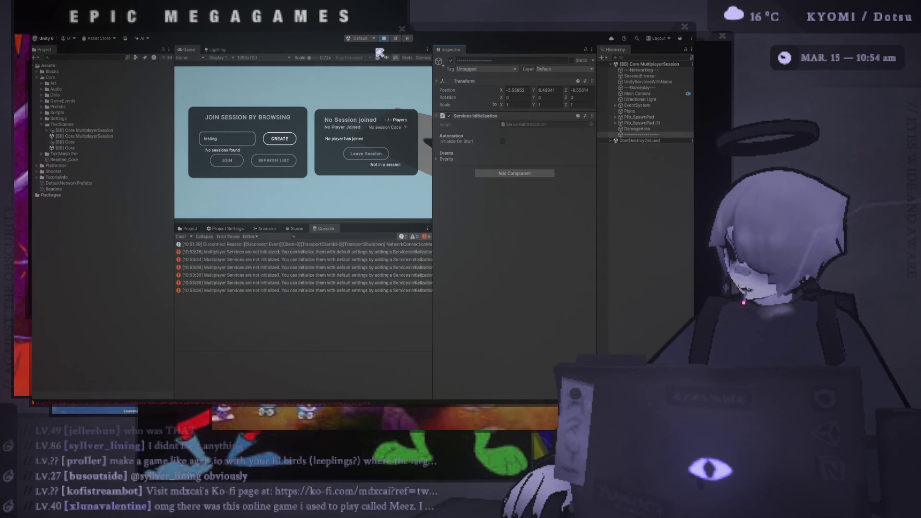
{"action": "left_click", "coordinate": [383, 39]}
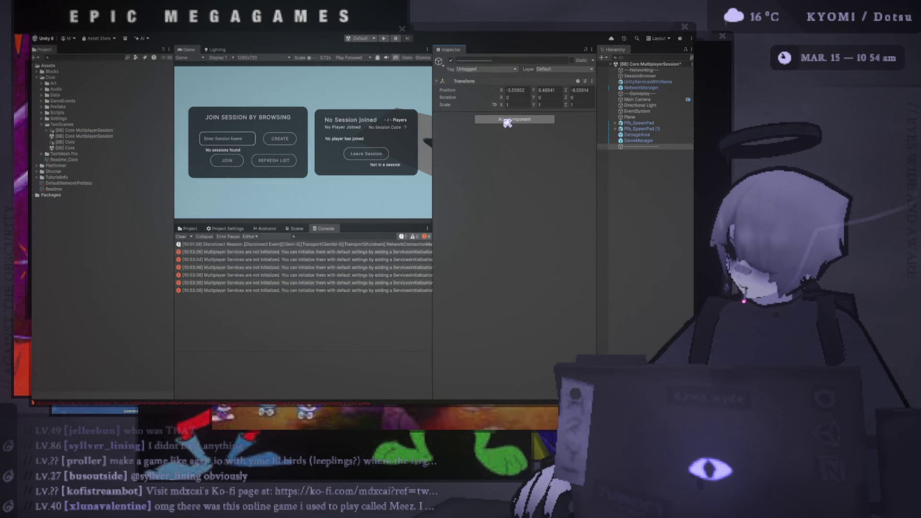
{"action": "left_click", "coordinate": [507, 121]}
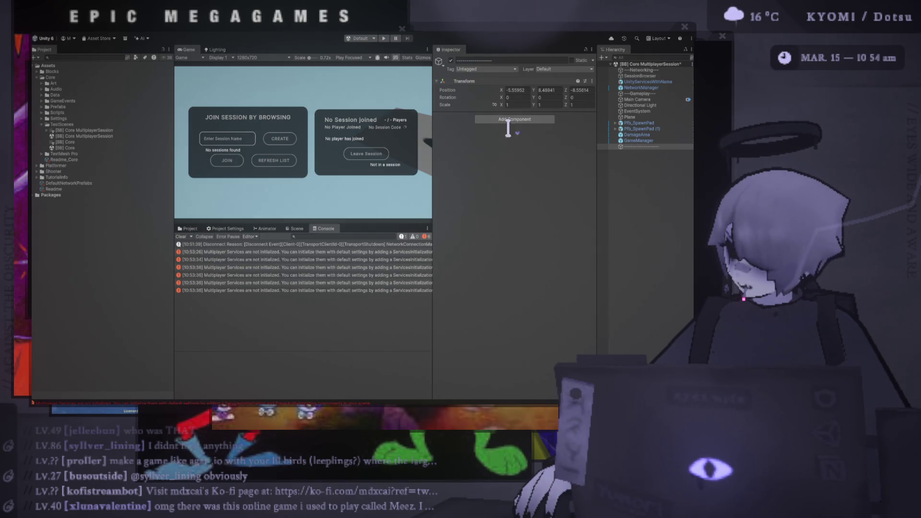
{"action": "left_click", "coordinate": [525, 151]}
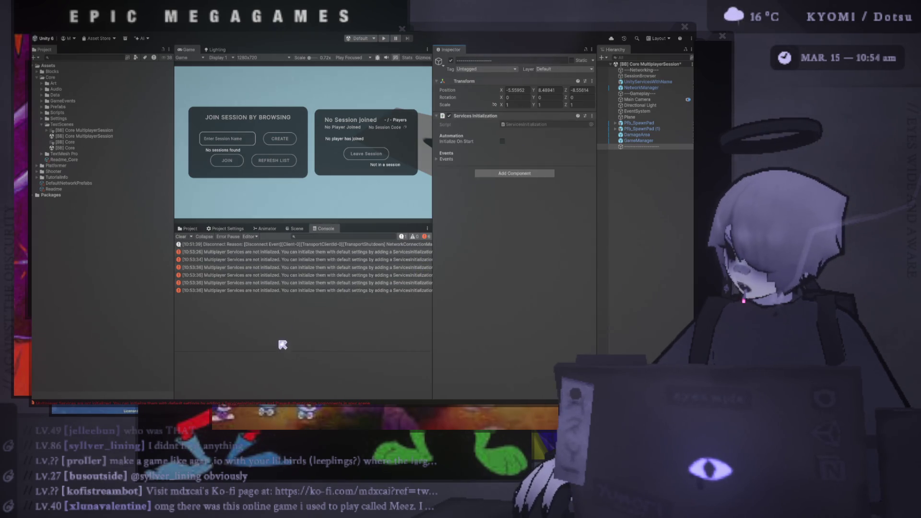
{"action": "mouse_move", "coordinate": [432, 277]}
{"action": "left_mouse_down"}
{"action": "mouse_move", "coordinate": [527, 276]}
{"action": "mouse_move", "coordinate": [442, 277]}
{"action": "left_mouse_up"}
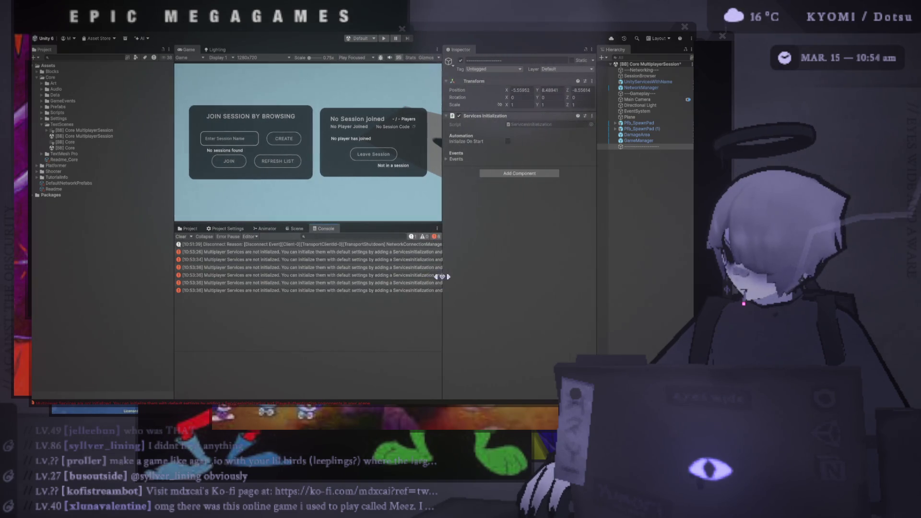
- Add Player Authentication with anonymous sign-in, leave custom profile off, and run the scene again
{"action": "left_click", "coordinate": [513, 180]}
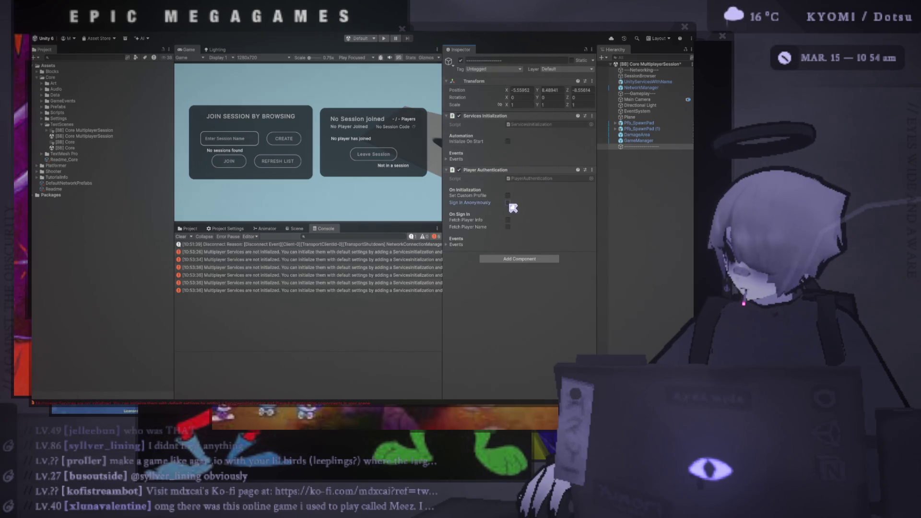
{"action": "left_click", "coordinate": [508, 195]}
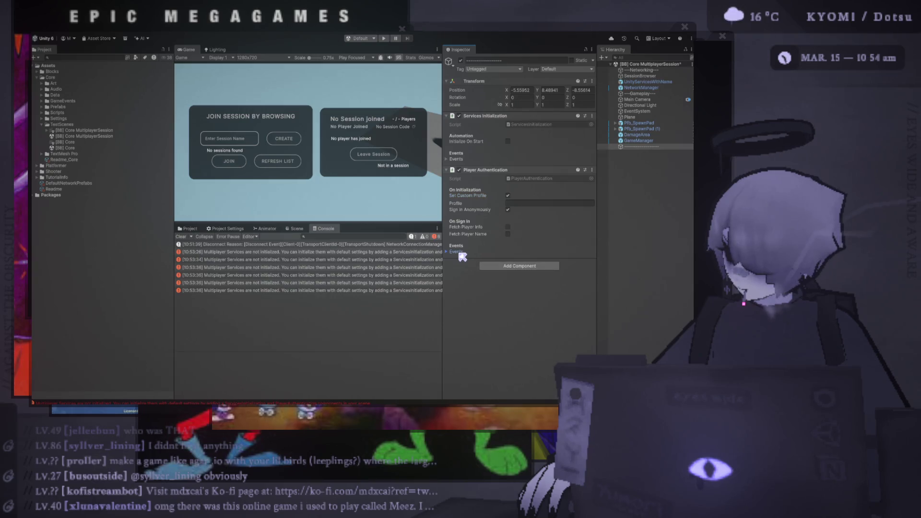
{"action": "left_click", "coordinate": [451, 251]}
{"action": "left_click", "coordinate": [455, 253]}
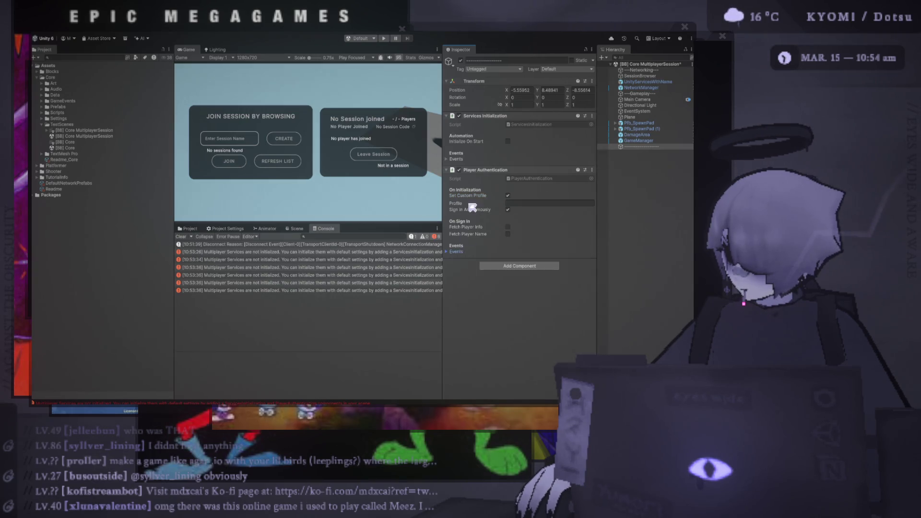
{"action": "left_click", "coordinate": [458, 160]}
{"action": "left_click", "coordinate": [456, 160]}
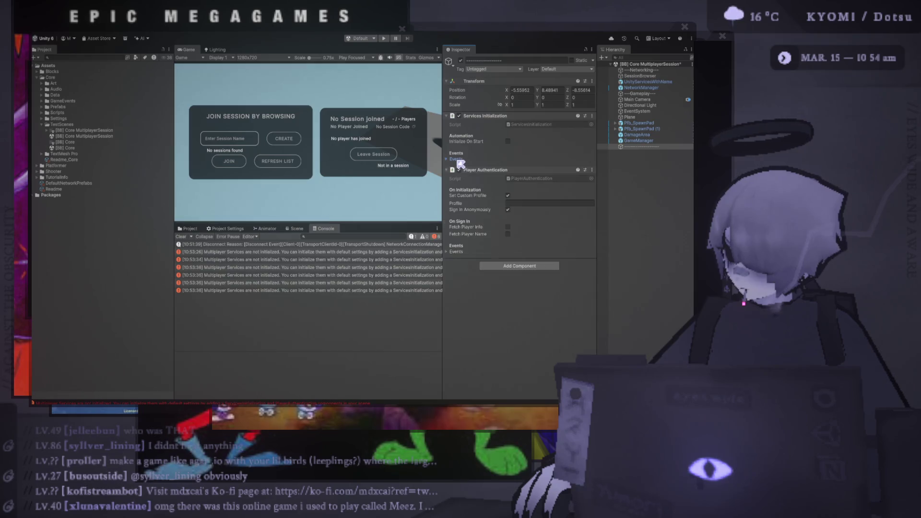
{"action": "left_click", "coordinate": [508, 195]}
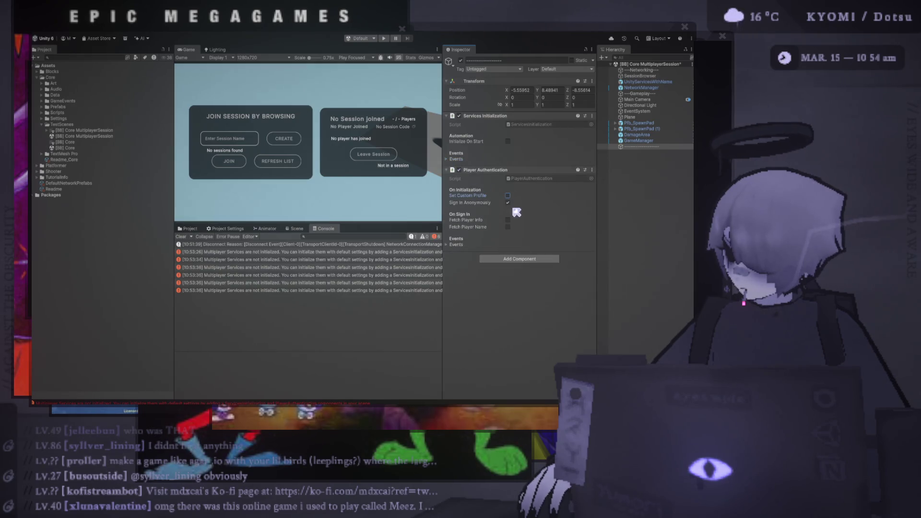
{"action": "left_click", "coordinate": [384, 38]}
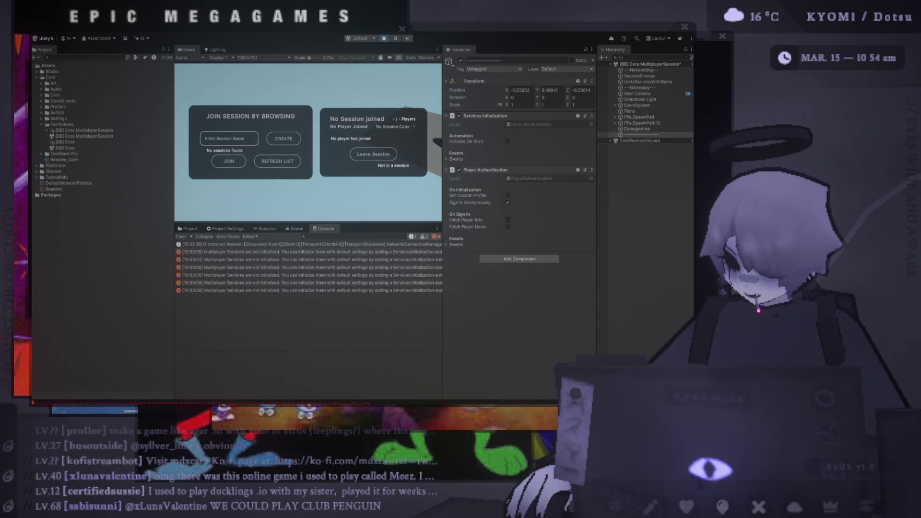
- Try to create a session named '123'
{"action": "left_click", "coordinate": [224, 144]}
{"action": "type", "text": "123"}
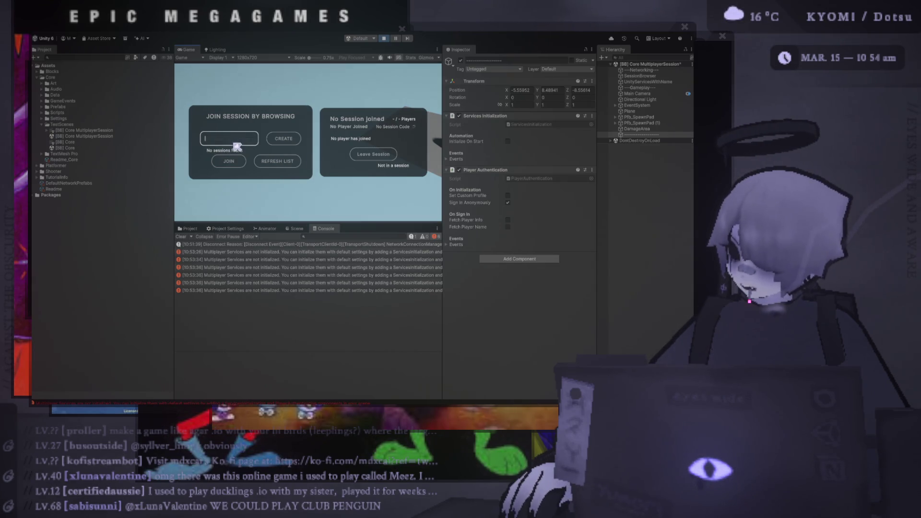
{"action": "left_click", "coordinate": [291, 140]}
{"action": "left_click", "coordinate": [292, 141]}
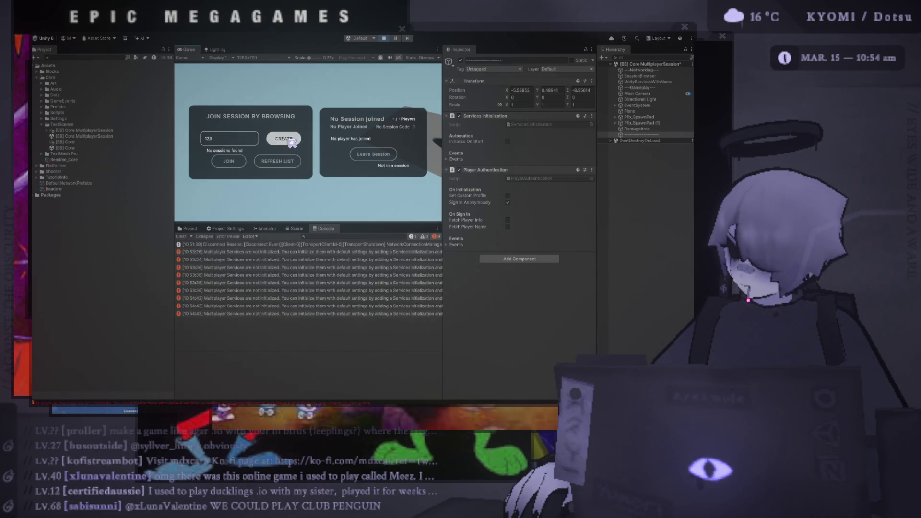
- Stop Play mode, select the [BB] Core scene, and run it
{"action": "key", "text": "ctrl+p"}
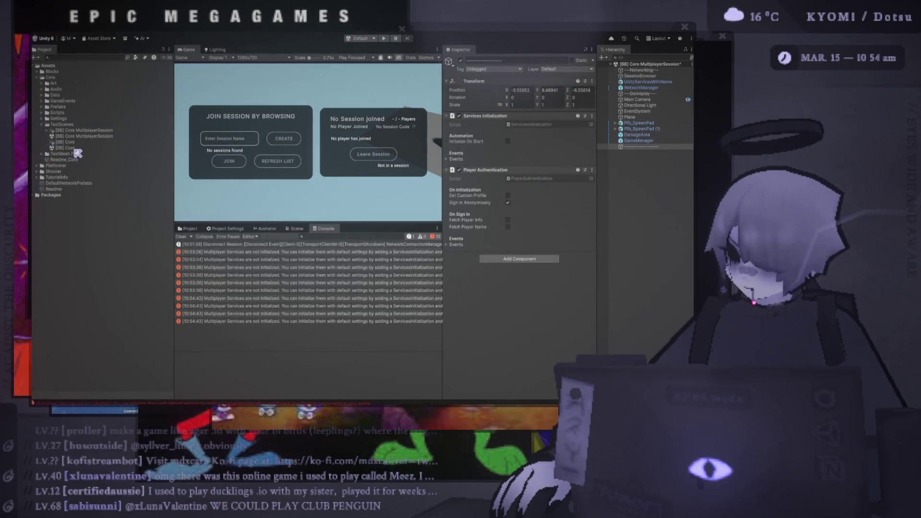
{"action": "left_click", "coordinate": [76, 149]}
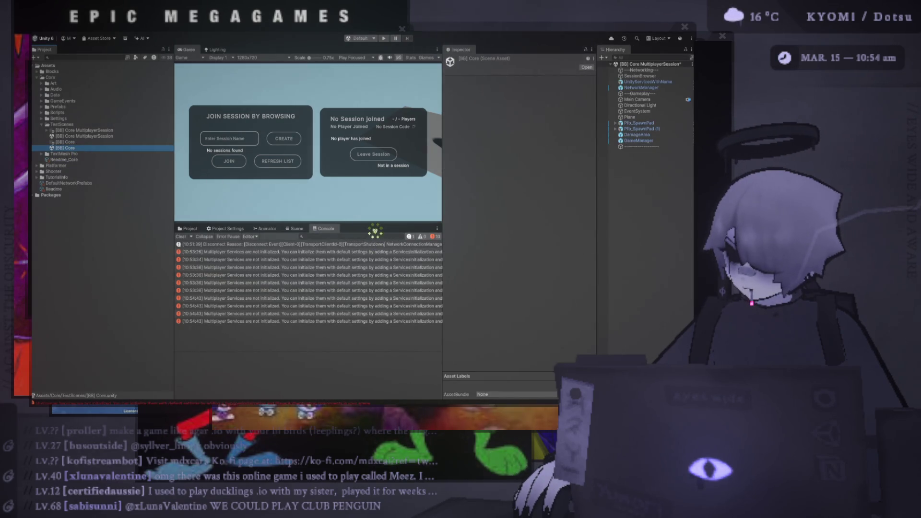
{"action": "left_click", "coordinate": [384, 39]}
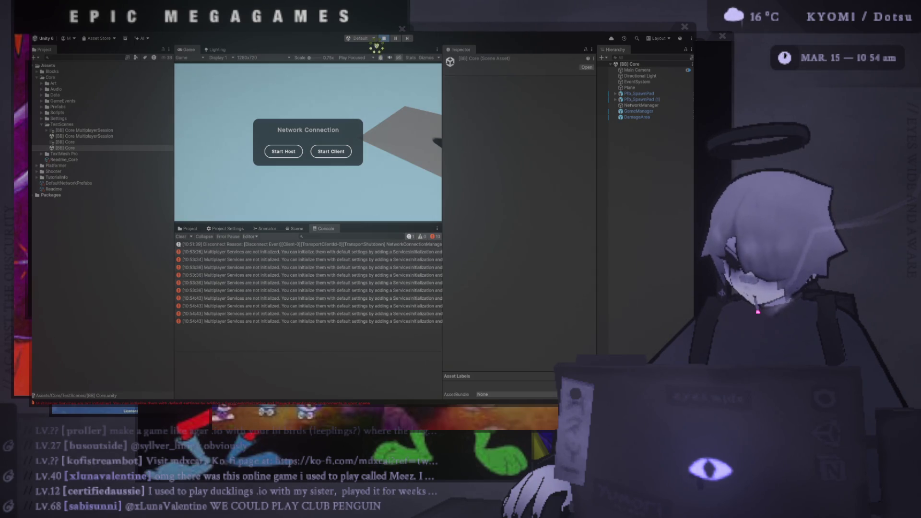
- Start a host so a player spawns on the grey plane, then stop Play mode and clear the selection
{"action": "left_click", "coordinate": [286, 152]}
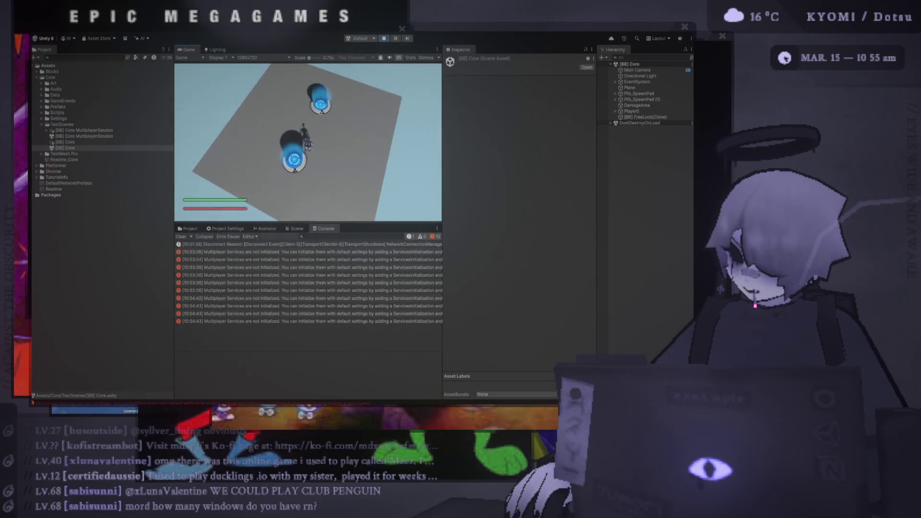
{"action": "left_click", "coordinate": [383, 38]}
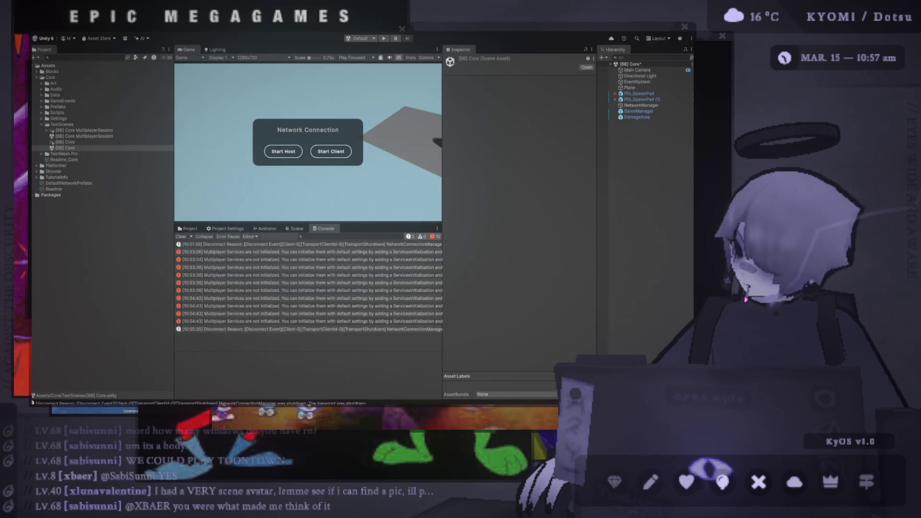
{"action": "key", "text": "Escape"}
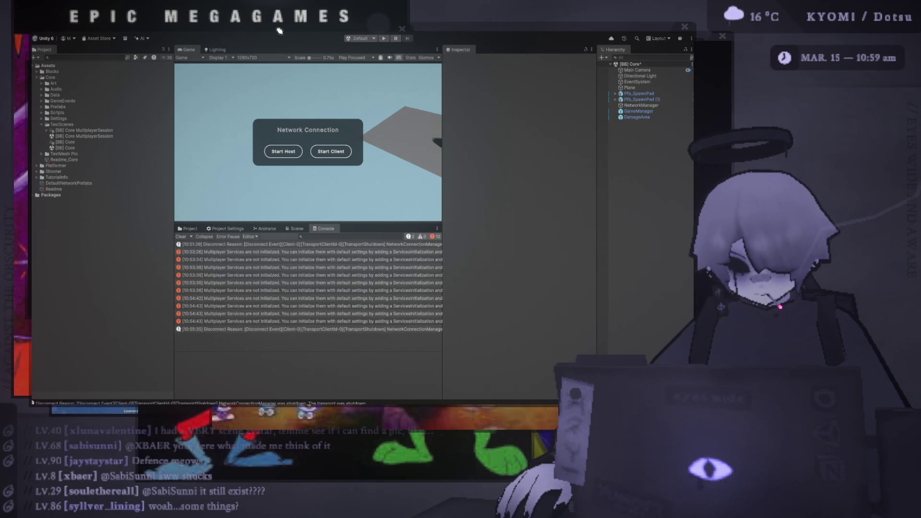
- Minimise the Unity editor window to get it out of the way
{"action": "key", "text": "super+Down"}
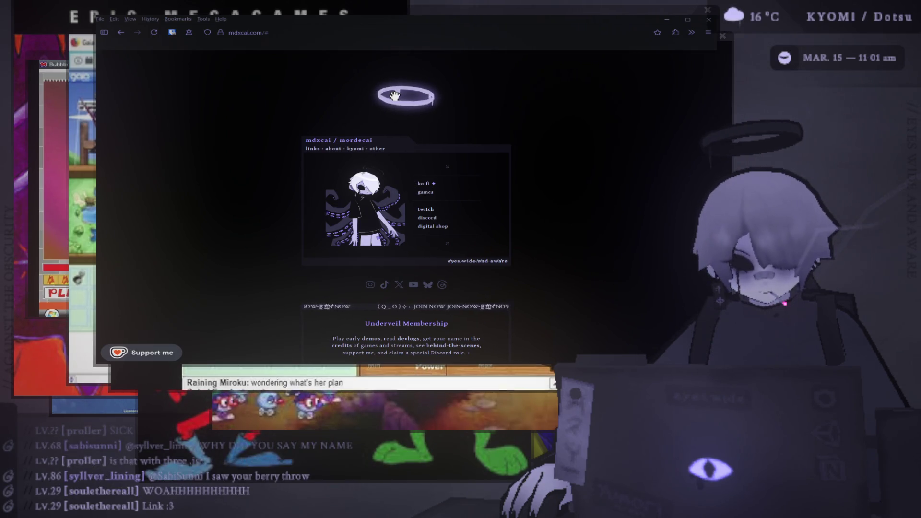
{"action": "left_click", "coordinate": [231, 33]}
{"action": "left_click", "coordinate": [252, 157]}
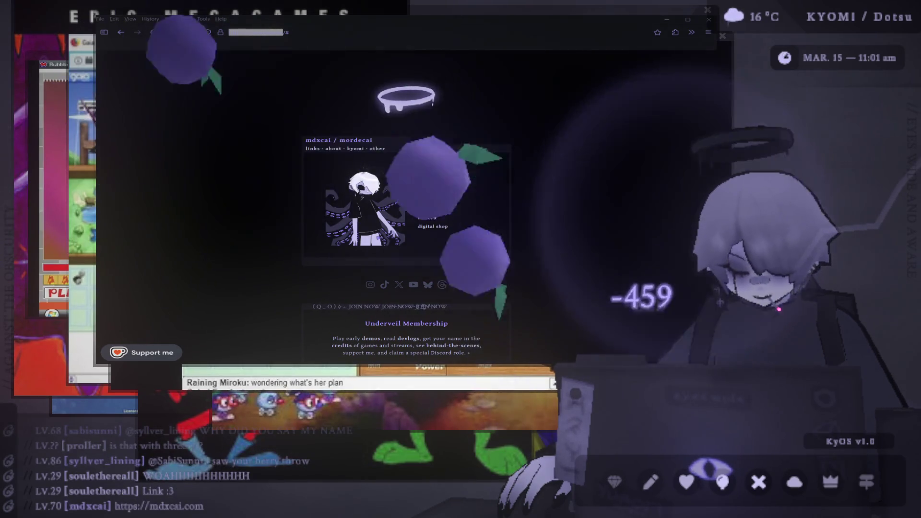
{"action": "scroll", "coordinate": [407, 192], "scroll_direction": "down", "scroll_amount": 2}
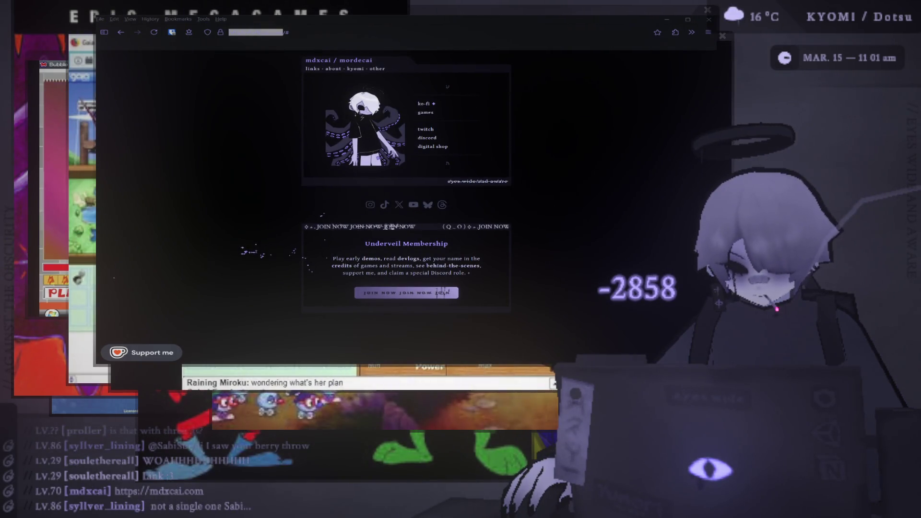
{"action": "scroll", "coordinate": [406, 192], "scroll_direction": "up", "scroll_amount": 2}
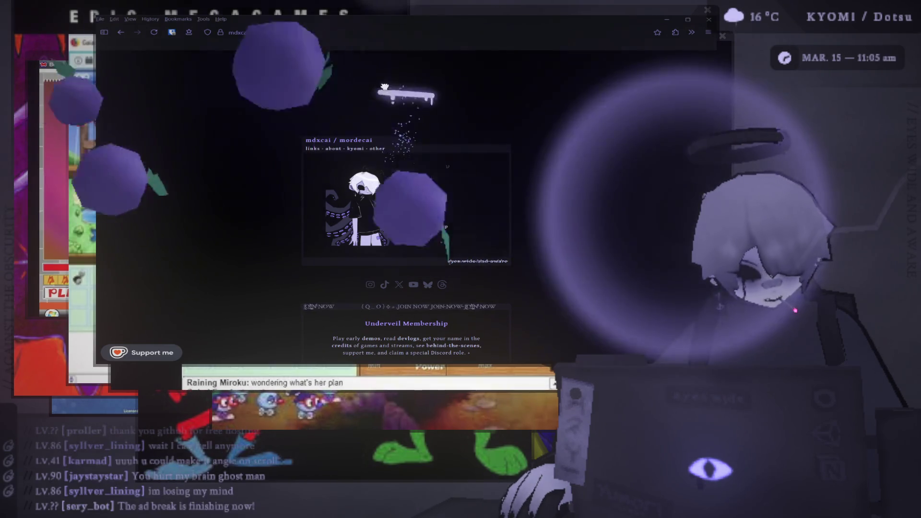
- Reveal the mdxcai.com links and read through the About page, ending back at the top
{"action": "left_click", "coordinate": [384, 87]}
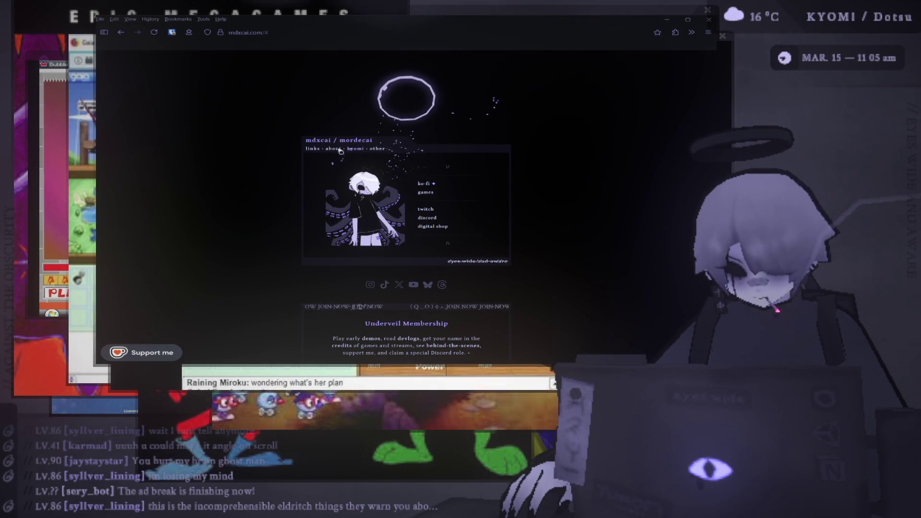
{"action": "scroll", "coordinate": [340, 152], "scroll_direction": "down", "scroll_amount": 3}
{"action": "scroll", "coordinate": [362, 157], "scroll_direction": "up", "scroll_amount": 3}
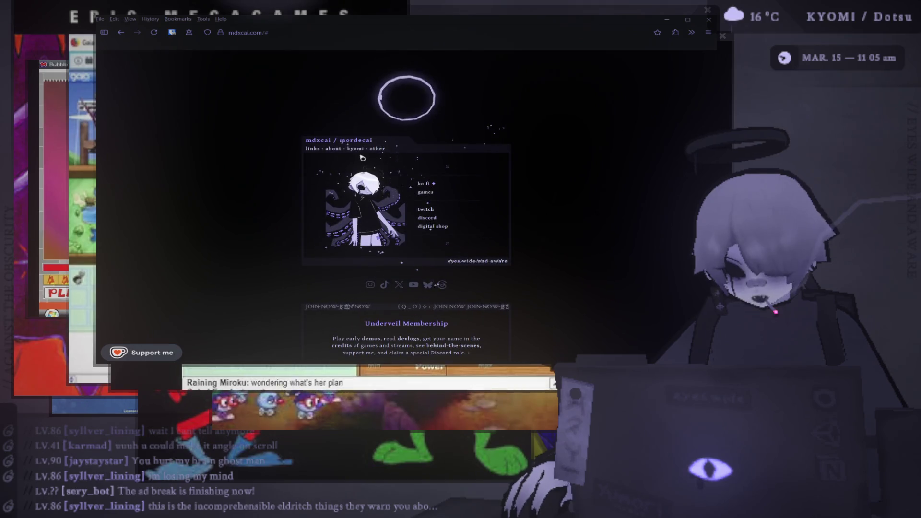
{"action": "left_click", "coordinate": [334, 152]}
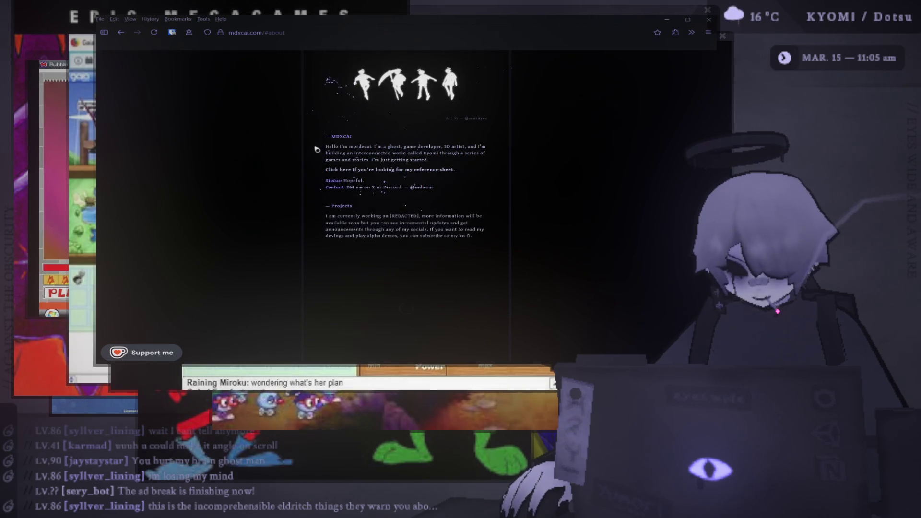
{"action": "left_click_drag", "start_coordinate": [318, 150], "coordinate": [484, 161]}
{"action": "scroll", "coordinate": [353, 136], "scroll_direction": "down", "scroll_amount": 3}
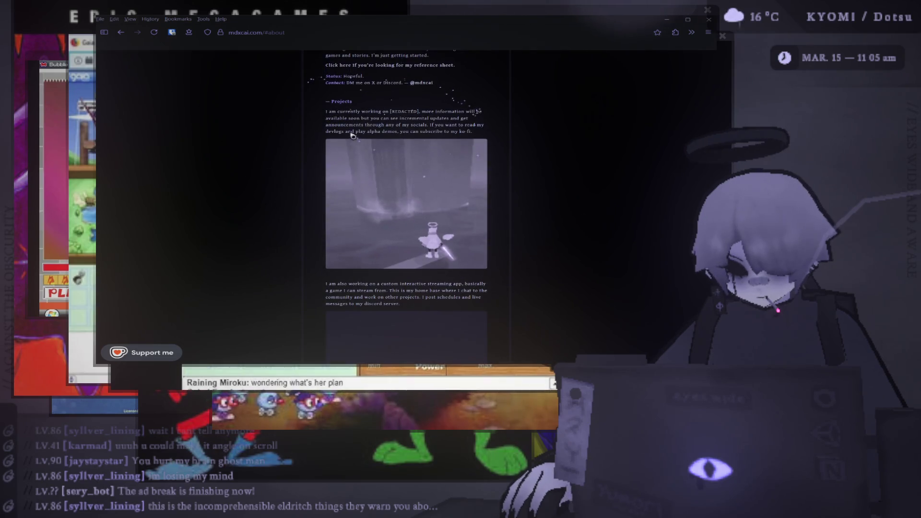
{"action": "scroll", "coordinate": [353, 136], "scroll_direction": "down", "scroll_amount": 3}
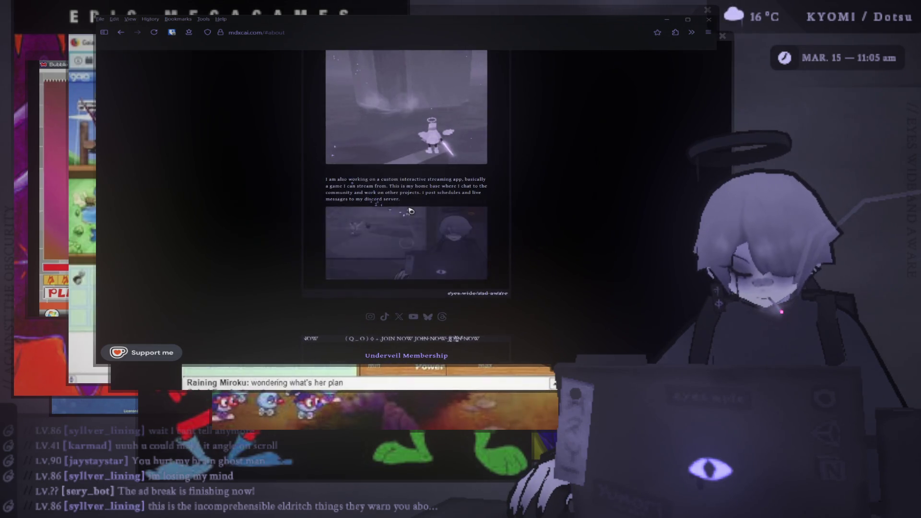
{"action": "scroll", "coordinate": [410, 211], "scroll_direction": "up", "scroll_amount": 6}
{"action": "scroll", "coordinate": [412, 211], "scroll_direction": "down", "scroll_amount": 6}
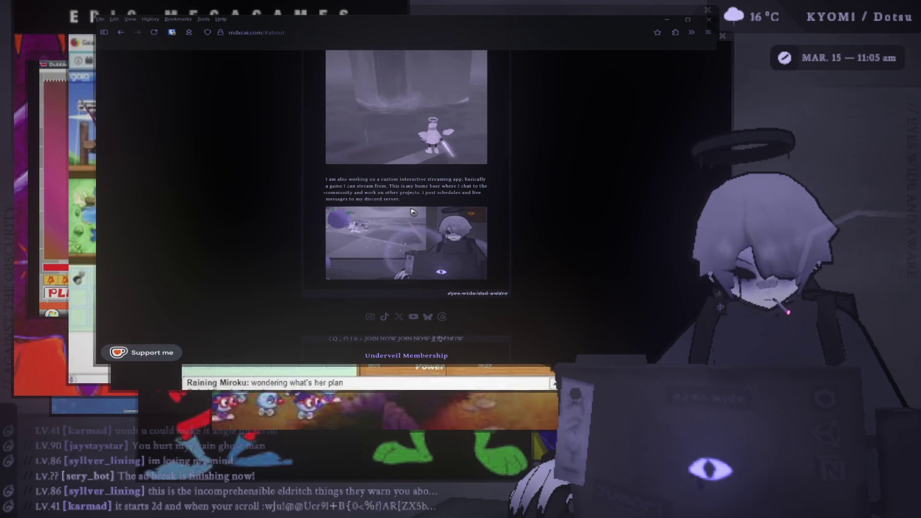
{"action": "scroll", "coordinate": [414, 214], "scroll_direction": "up", "scroll_amount": 10}
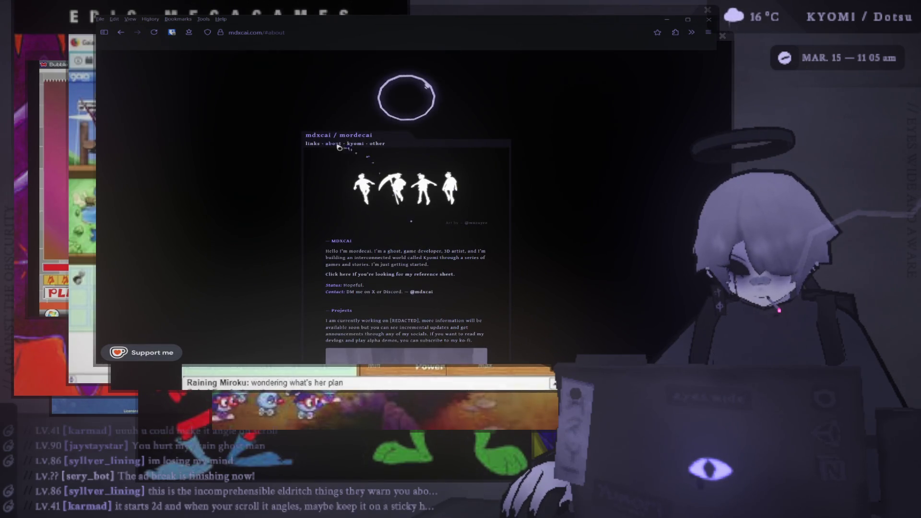
- Browse the Kyomi and Eyes Wide sections of the site
{"action": "left_click", "coordinate": [356, 143]}
{"action": "left_click_drag", "start_coordinate": [324, 173], "coordinate": [496, 235]}
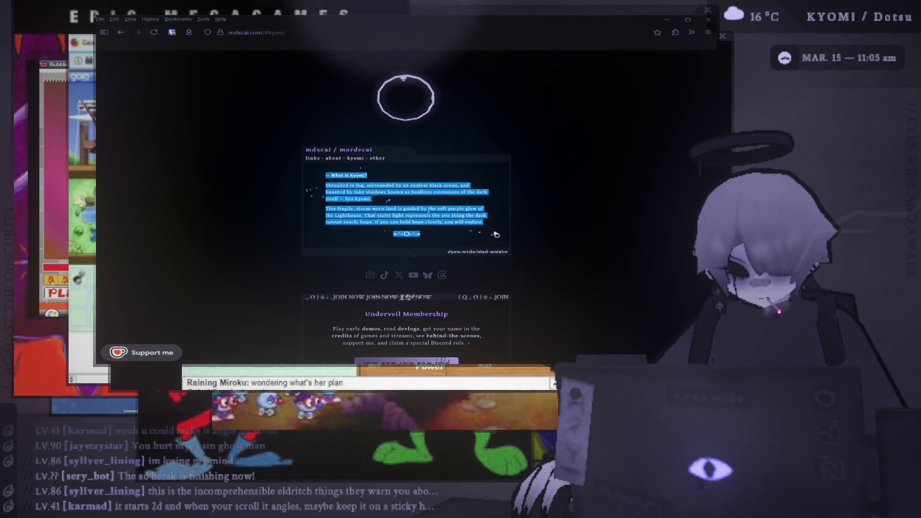
{"action": "left_click", "coordinate": [455, 261]}
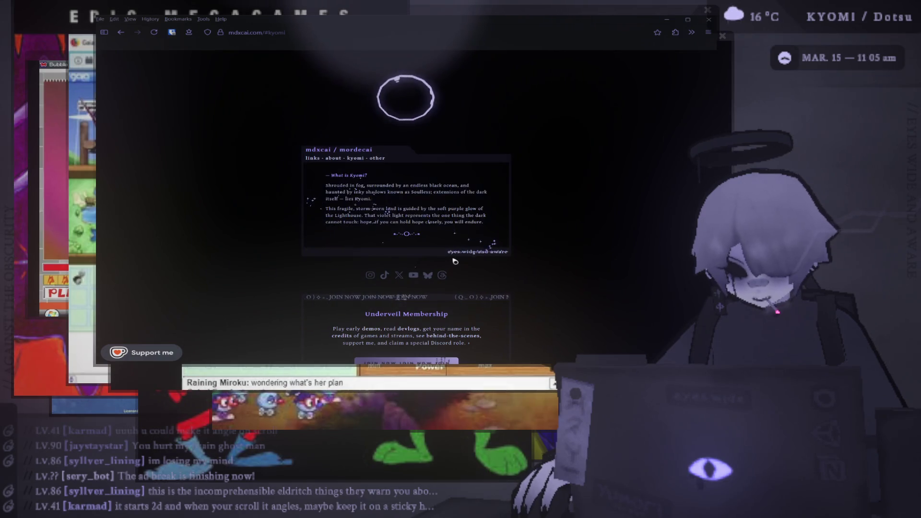
{"action": "left_click", "coordinate": [486, 254]}
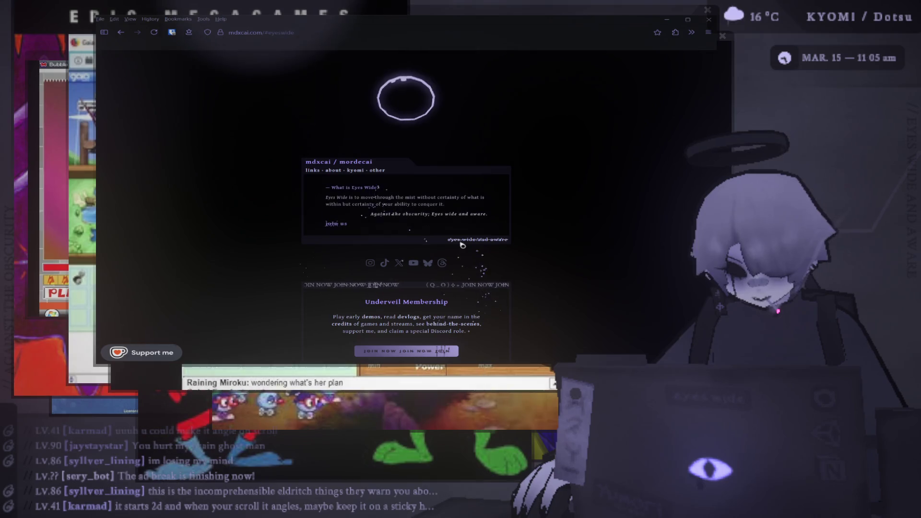
- Look through the Other links list, then return to the main links page
{"action": "left_click", "coordinate": [389, 170]}
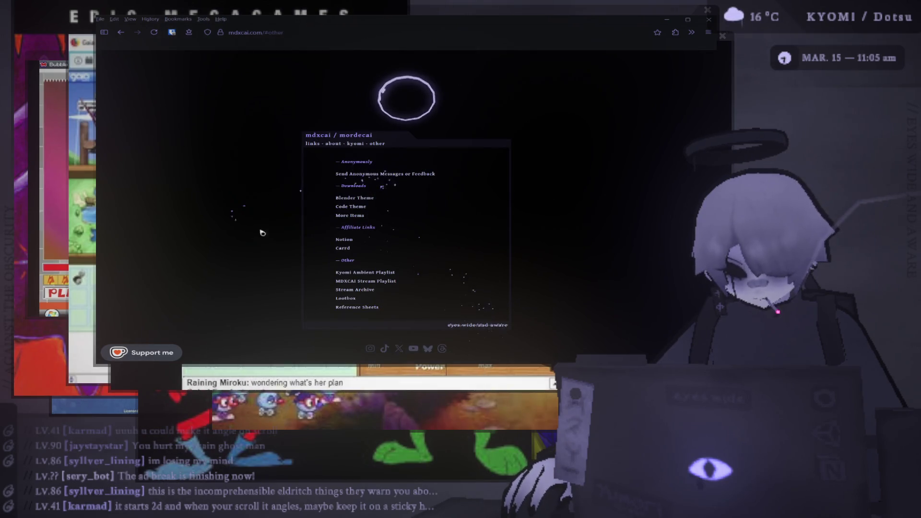
{"action": "scroll", "coordinate": [262, 233], "scroll_direction": "down", "scroll_amount": 2}
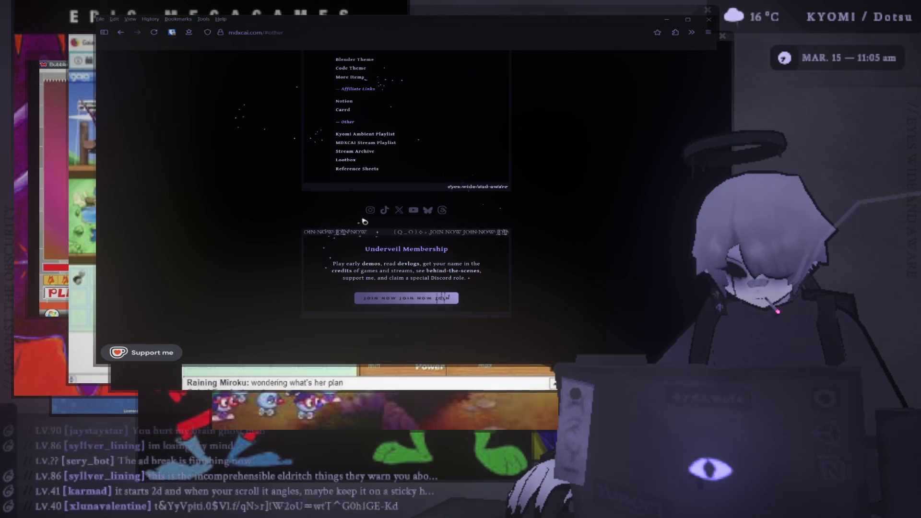
{"action": "scroll", "coordinate": [315, 145], "scroll_direction": "up", "scroll_amount": 5}
{"action": "left_click", "coordinate": [315, 144]}
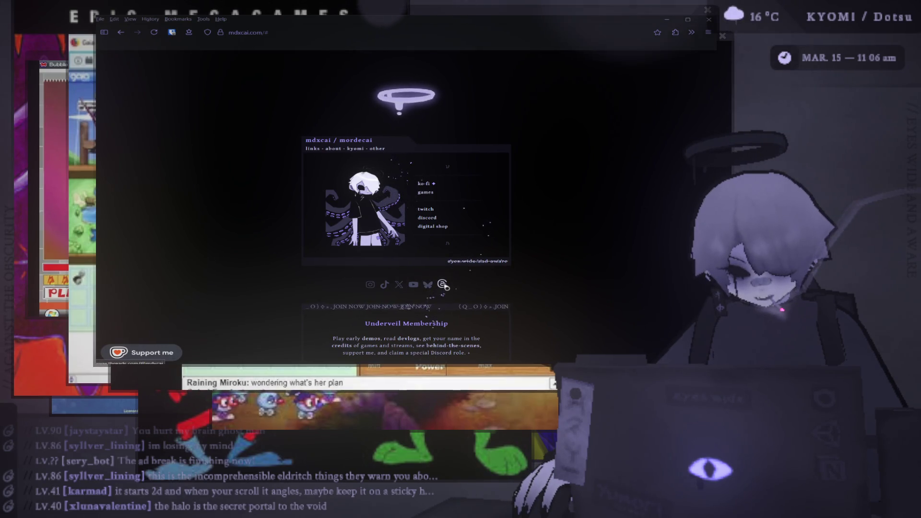
- Open the Lootbox page from the Other links list on mdxcai.com
{"action": "left_click_drag", "start_coordinate": [453, 245], "coordinate": [470, 186]}
{"action": "left_click", "coordinate": [468, 185]}
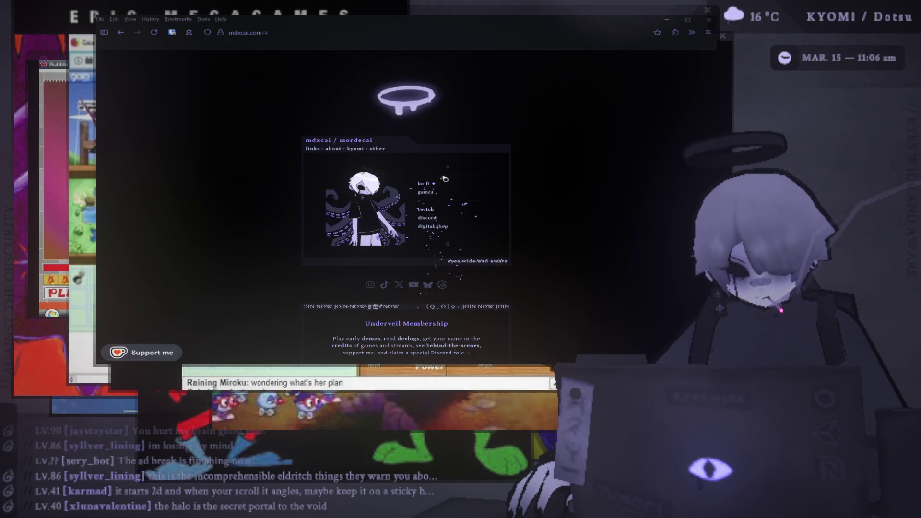
{"action": "left_click", "coordinate": [379, 150]}
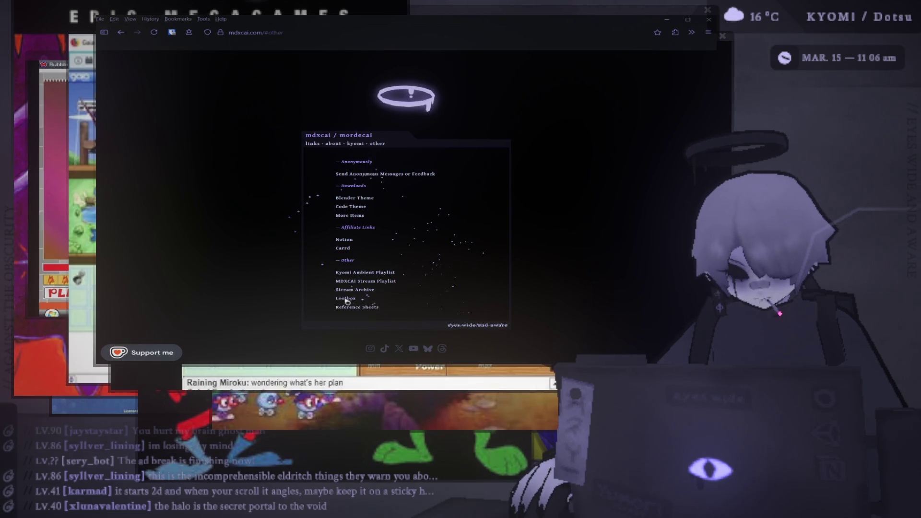
{"action": "left_click", "coordinate": [371, 308]}
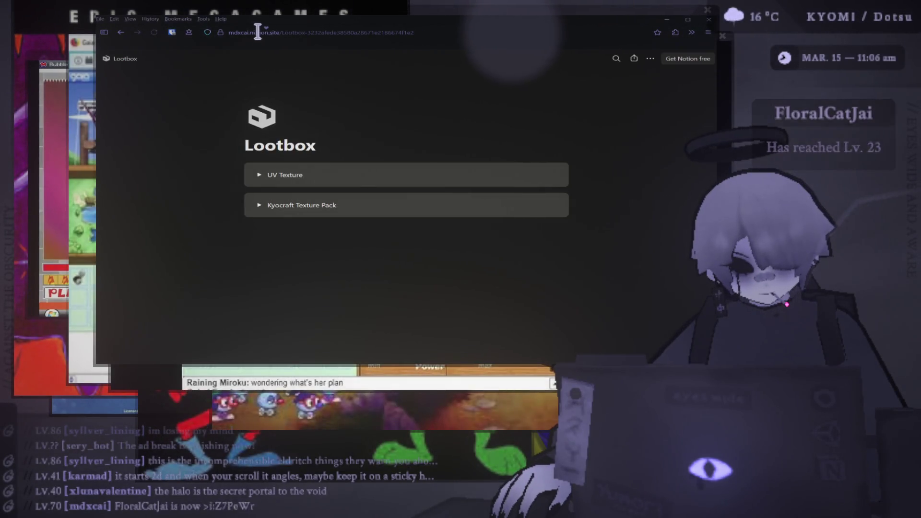
{"action": "left_click", "coordinate": [434, 30]}
- Go to mdxcai.com/refs to open the References page
{"action": "left_click_drag", "start_coordinate": [460, 32], "coordinate": [275, 35]}
{"action": "key", "text": "BackSpace"}
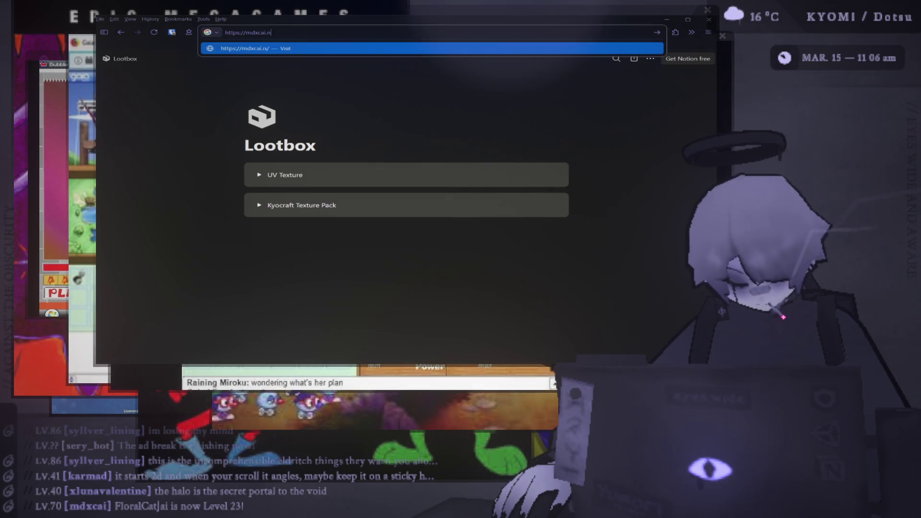
{"action": "type", "text": "com/te"}
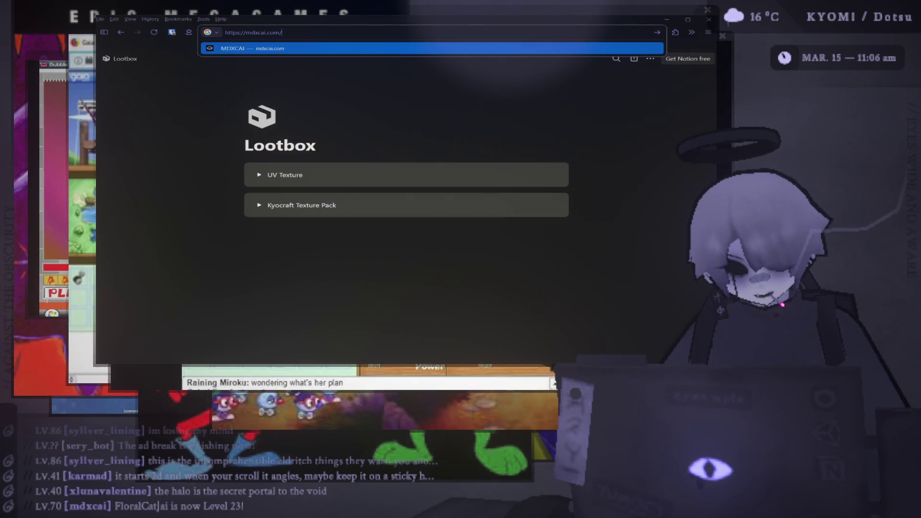
{"action": "key", "text": "BackSpace"}
{"action": "type", "text": "refs"}
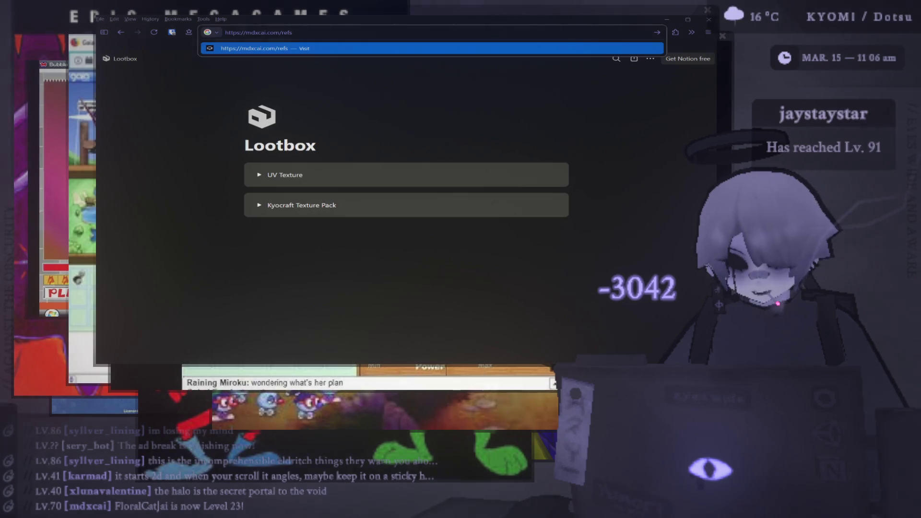
{"action": "key", "text": "Return"}
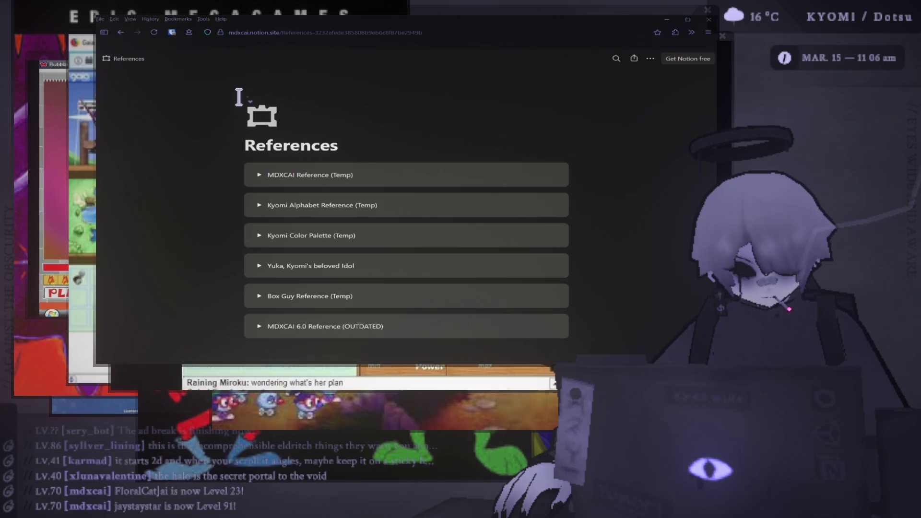
{"action": "scroll", "coordinate": [239, 96], "scroll_direction": "down", "scroll_amount": 2}
{"action": "scroll", "coordinate": [239, 99], "scroll_direction": "up", "scroll_amount": 2}
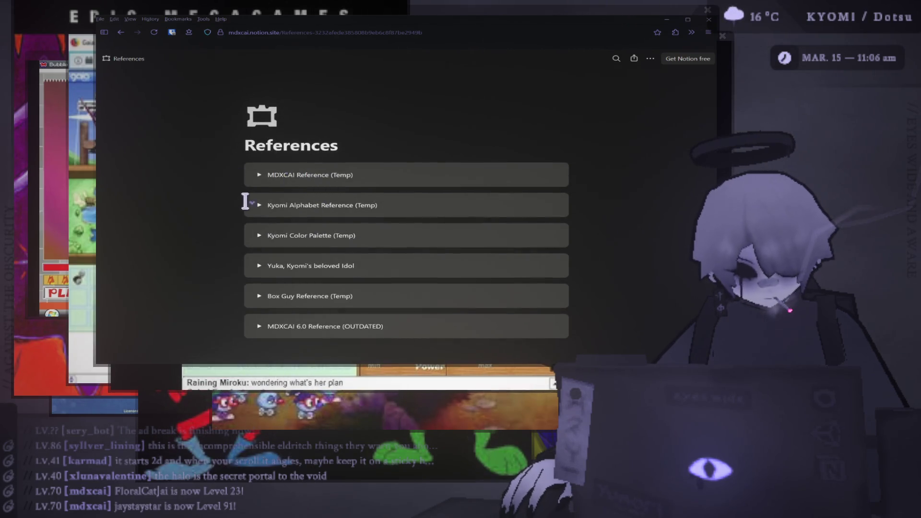
- Expand and collapse the Box Guy, Yuka, Color Palette and Alphabet references, then expand MDXCAI Reference (Temp)
{"action": "left_click", "coordinate": [259, 296]}
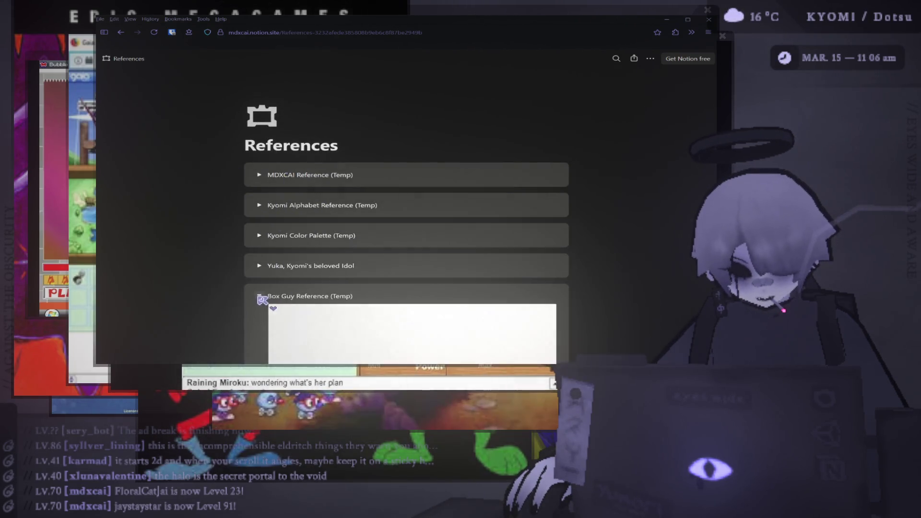
{"action": "scroll", "coordinate": [262, 226], "scroll_direction": "down", "scroll_amount": 3}
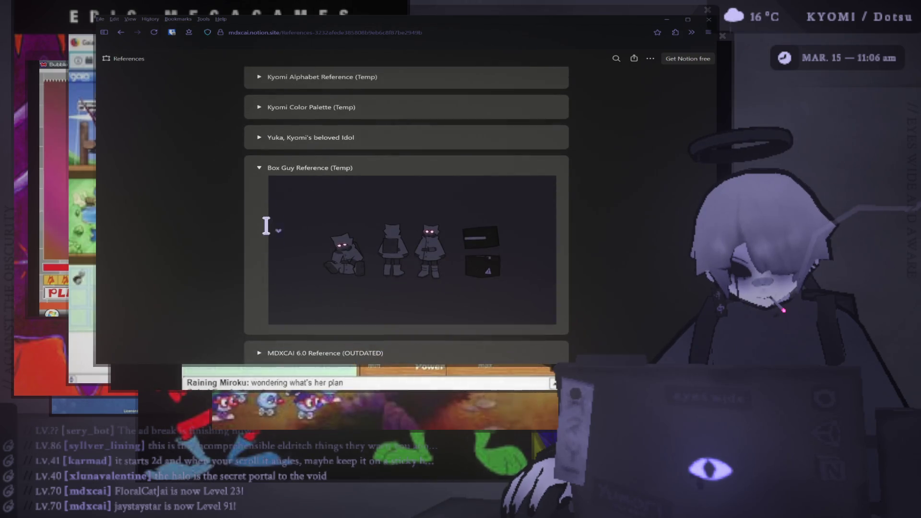
{"action": "left_click", "coordinate": [263, 170]}
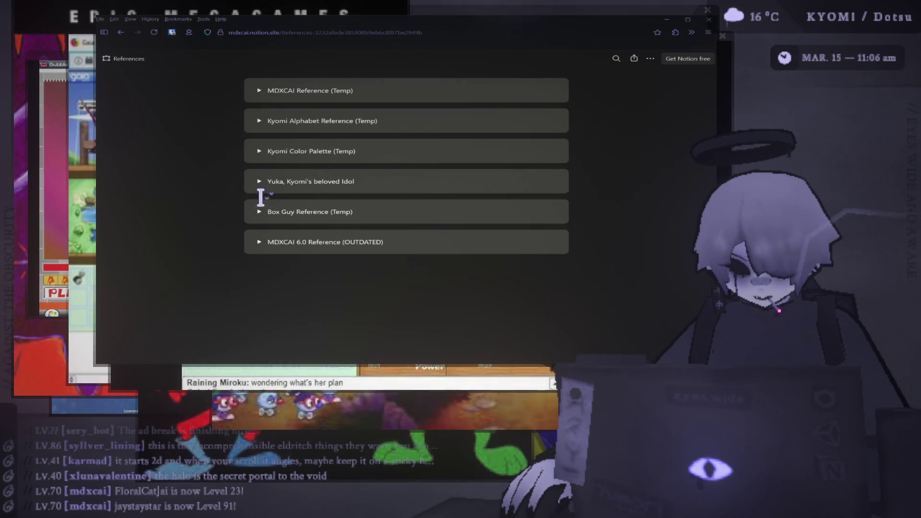
{"action": "left_click", "coordinate": [262, 181]}
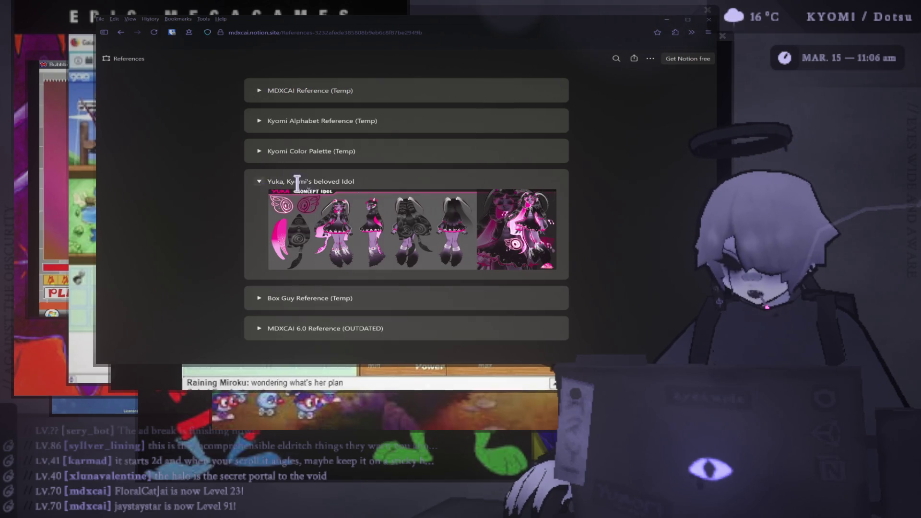
{"action": "left_click", "coordinate": [260, 185]}
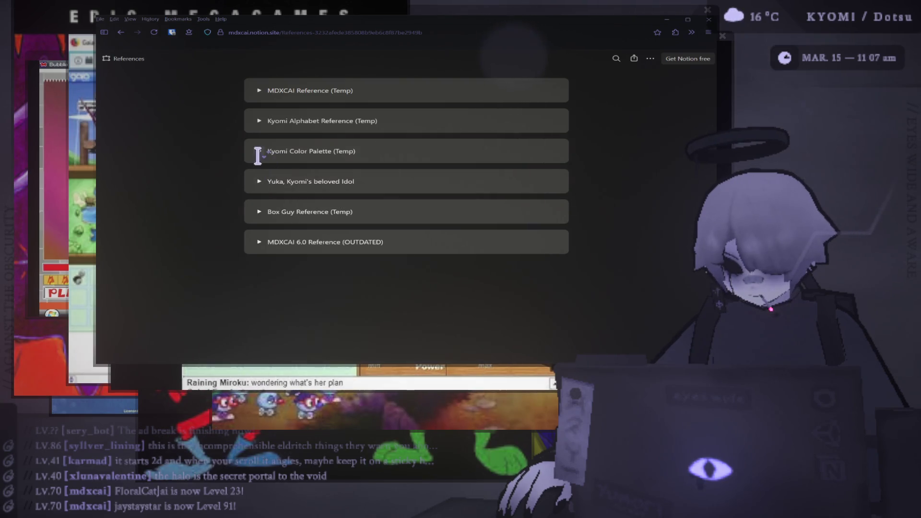
{"action": "left_click", "coordinate": [260, 151]}
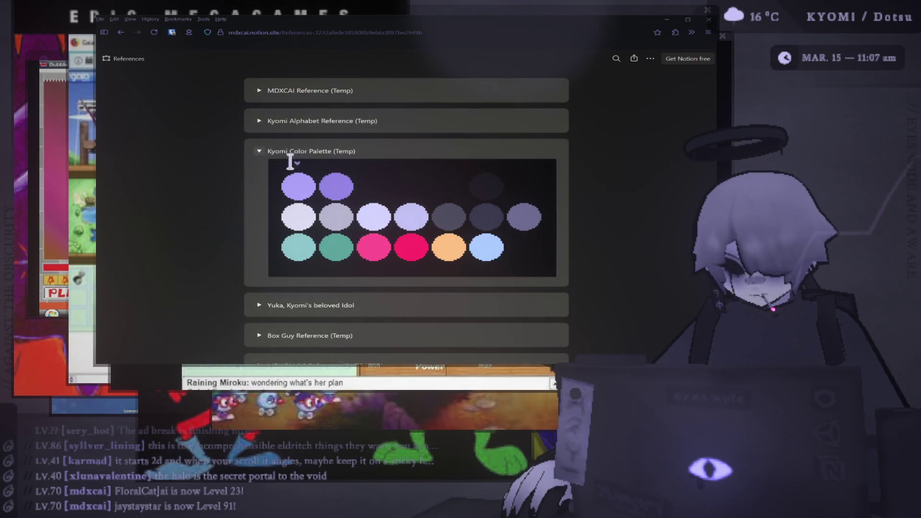
{"action": "left_click", "coordinate": [259, 152]}
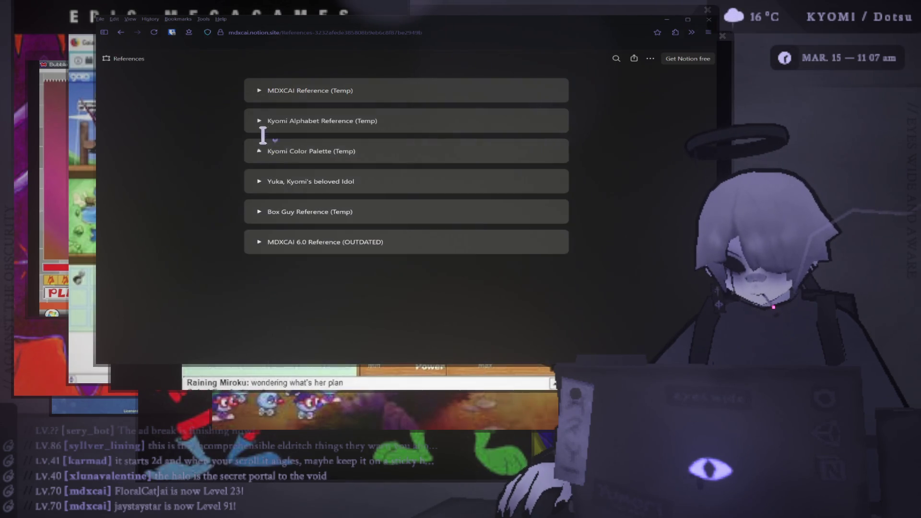
{"action": "left_click", "coordinate": [259, 121]}
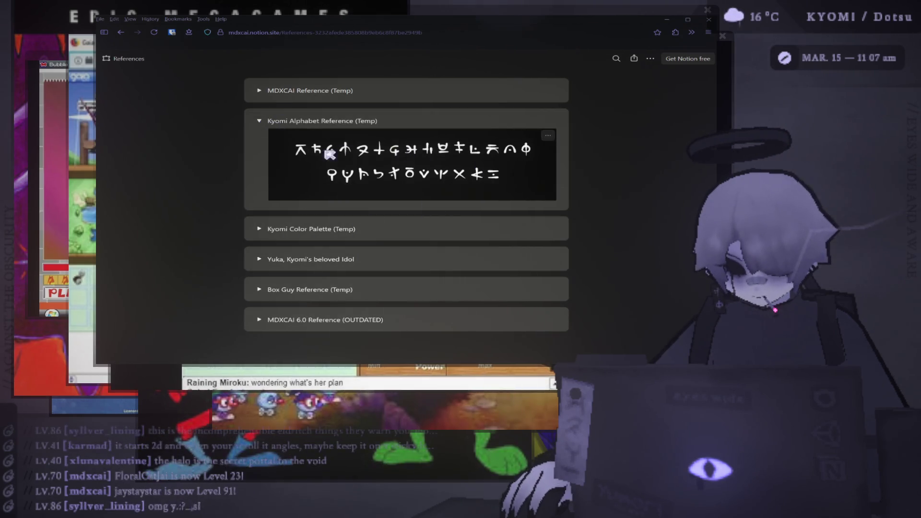
{"action": "left_click", "coordinate": [259, 121]}
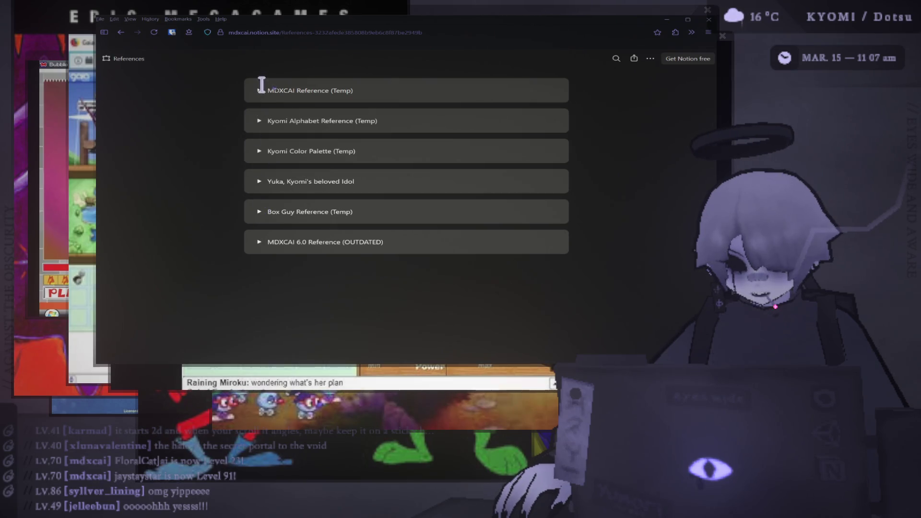
{"action": "scroll", "coordinate": [263, 94], "scroll_direction": "up", "scroll_amount": 3}
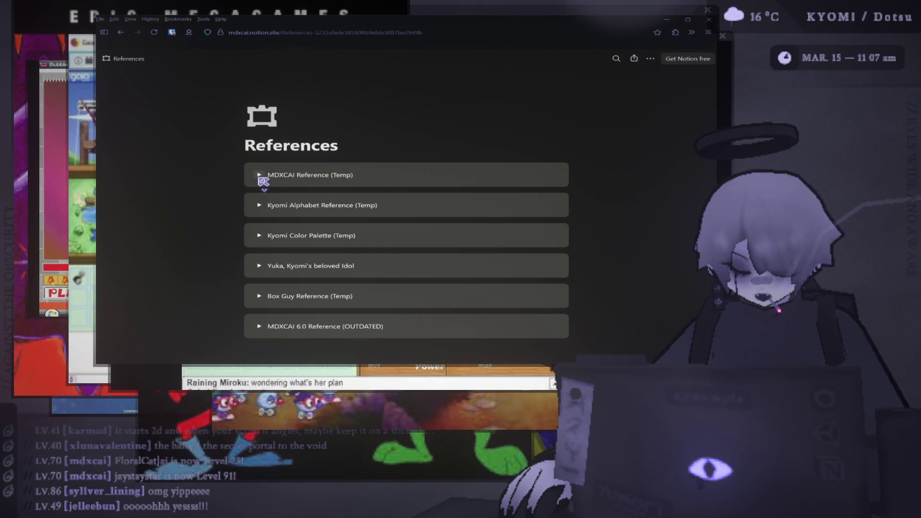
{"action": "left_click", "coordinate": [260, 176]}
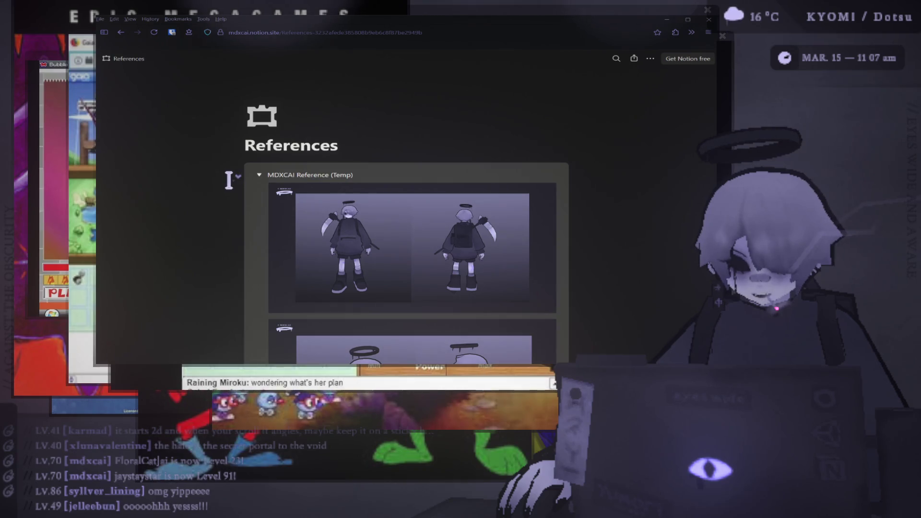
- Scroll down to the Kyomi Color Palette (Temp) toggle and expand it to show the colour swatches
{"action": "scroll", "coordinate": [228, 180], "scroll_direction": "down", "scroll_amount": 3}
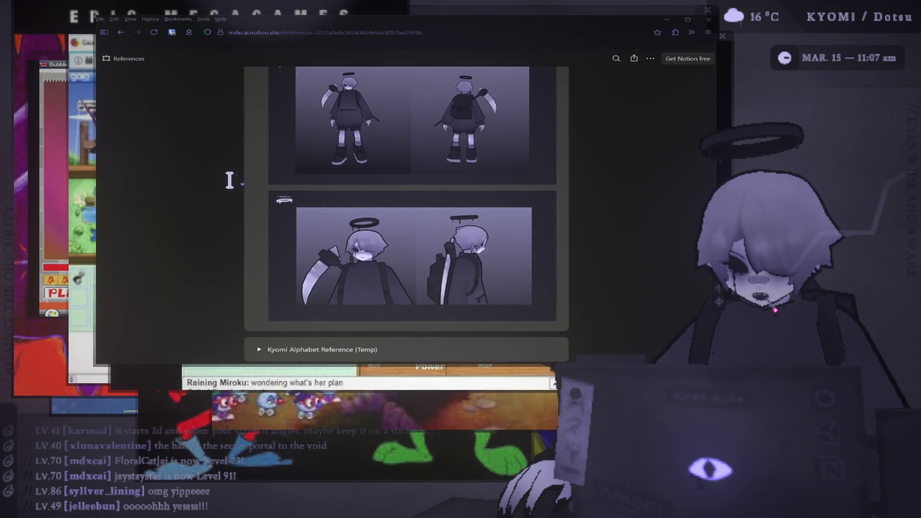
{"action": "scroll", "coordinate": [229, 180], "scroll_direction": "up", "scroll_amount": 5}
{"action": "scroll", "coordinate": [230, 180], "scroll_direction": "down", "scroll_amount": 5}
{"action": "scroll", "coordinate": [394, 140], "scroll_direction": "up", "scroll_amount": 5}
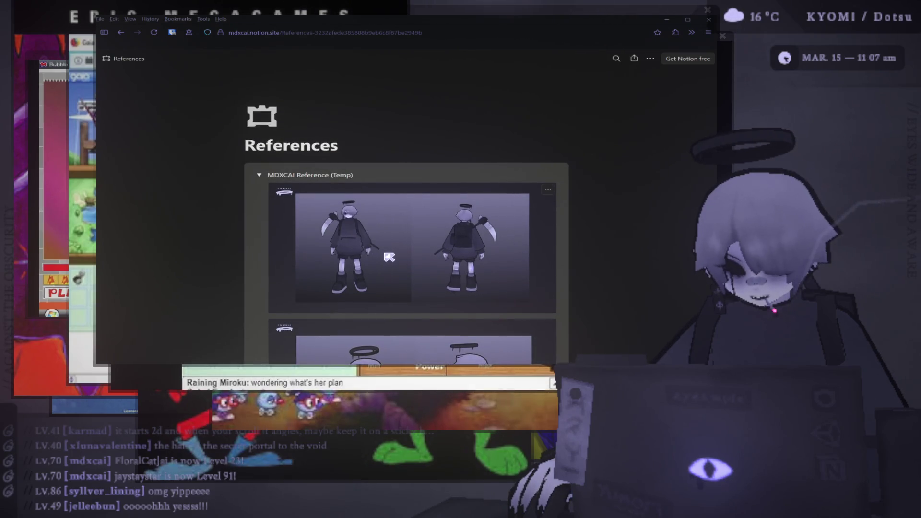
{"action": "scroll", "coordinate": [389, 258], "scroll_direction": "down", "scroll_amount": 3}
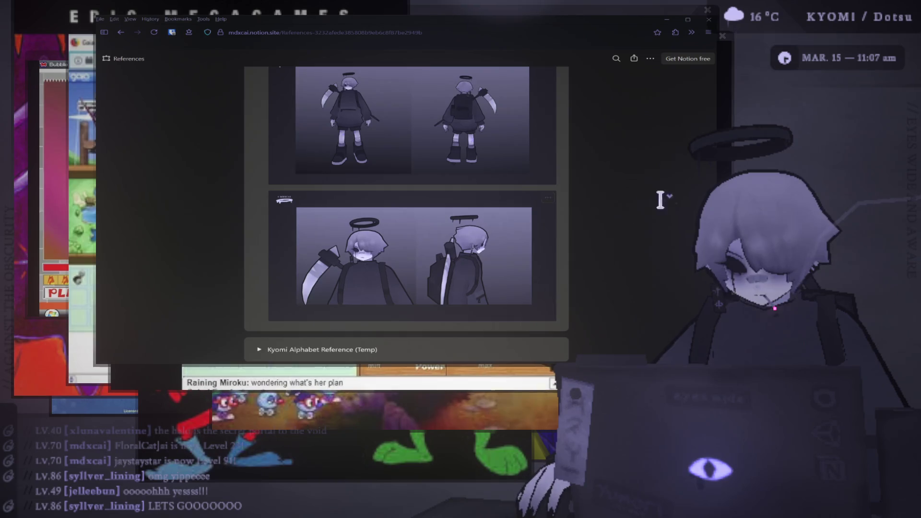
{"action": "scroll", "coordinate": [660, 197], "scroll_direction": "up", "scroll_amount": 1}
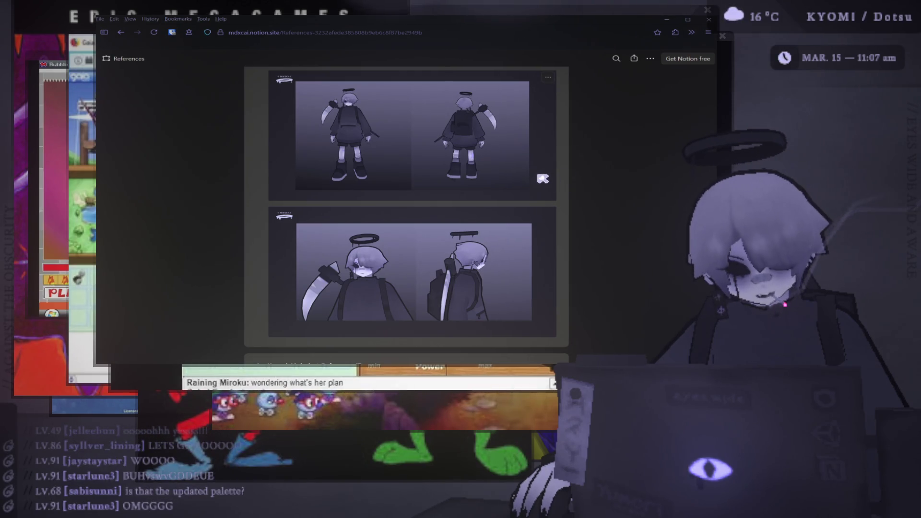
{"action": "scroll", "coordinate": [446, 192], "scroll_direction": "down", "scroll_amount": 5}
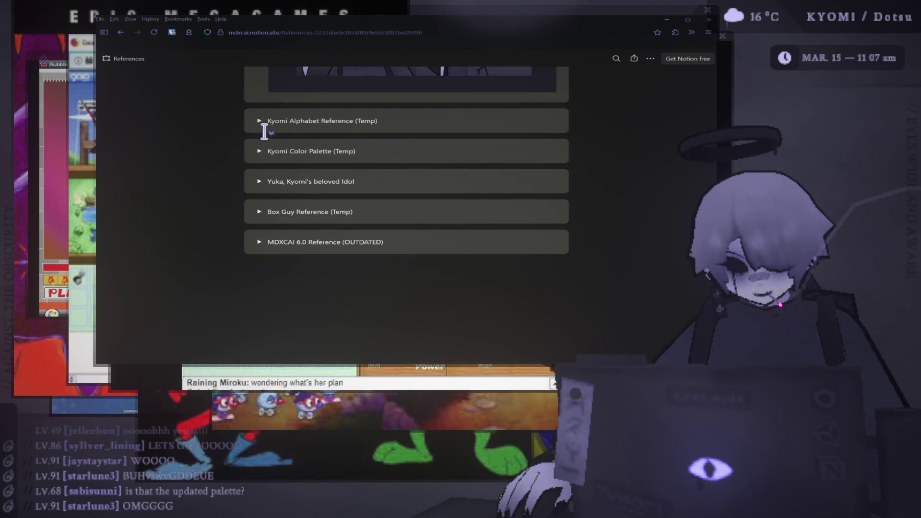
{"action": "left_click", "coordinate": [259, 151]}
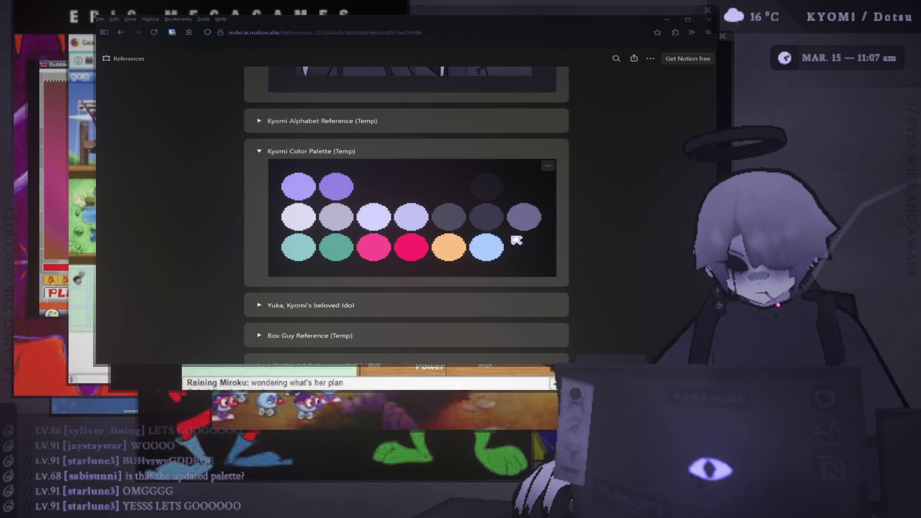
- Look over the palette swatches, then collapse the Kyomi Color Palette (Temp) section again
{"action": "scroll", "coordinate": [434, 231], "scroll_direction": "up", "scroll_amount": 3}
{"action": "scroll", "coordinate": [417, 247], "scroll_direction": "down", "scroll_amount": 3}
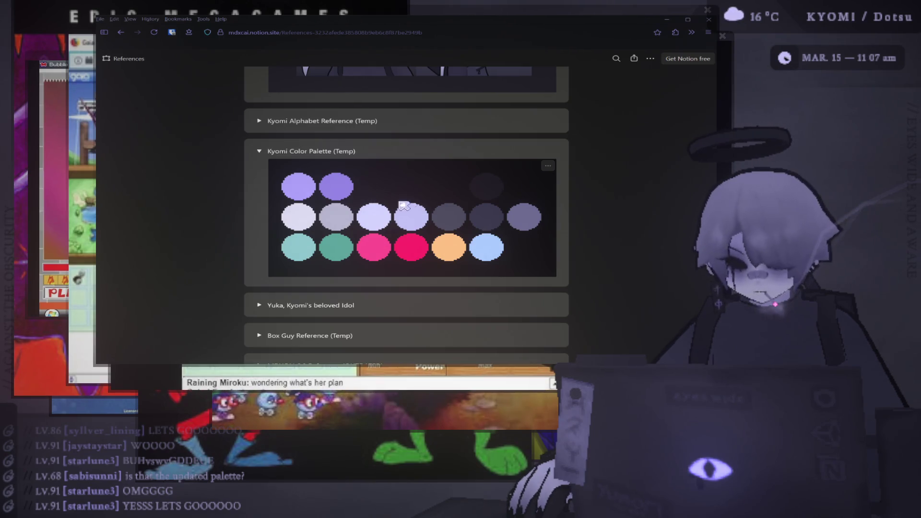
{"action": "scroll", "coordinate": [431, 216], "scroll_direction": "up", "scroll_amount": 3}
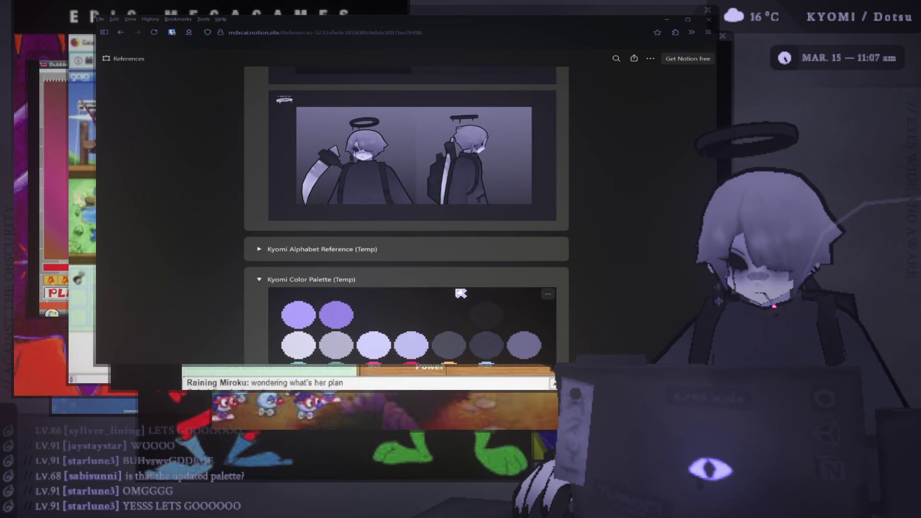
{"action": "scroll", "coordinate": [460, 293], "scroll_direction": "up", "scroll_amount": 3}
{"action": "scroll", "coordinate": [464, 292], "scroll_direction": "up", "scroll_amount": 2}
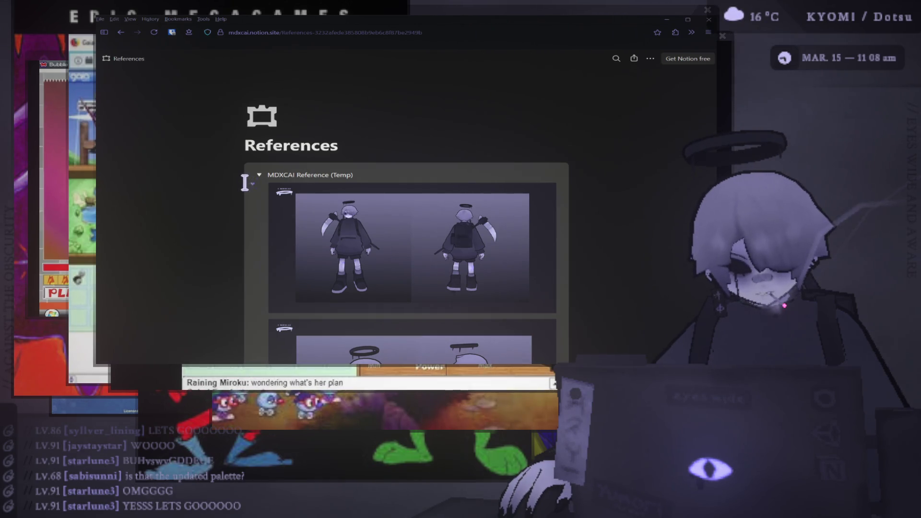
{"action": "scroll", "coordinate": [259, 207], "scroll_direction": "down", "scroll_amount": 3}
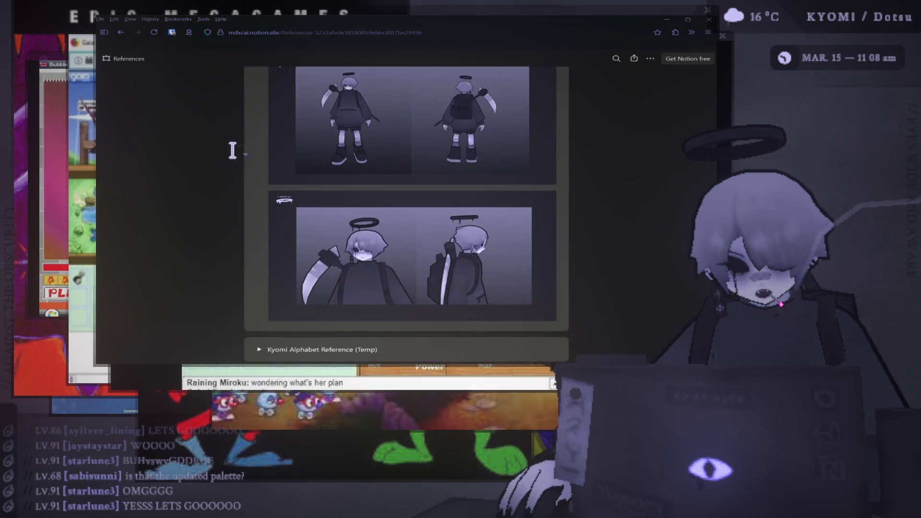
{"action": "scroll", "coordinate": [235, 203], "scroll_direction": "down", "scroll_amount": 5}
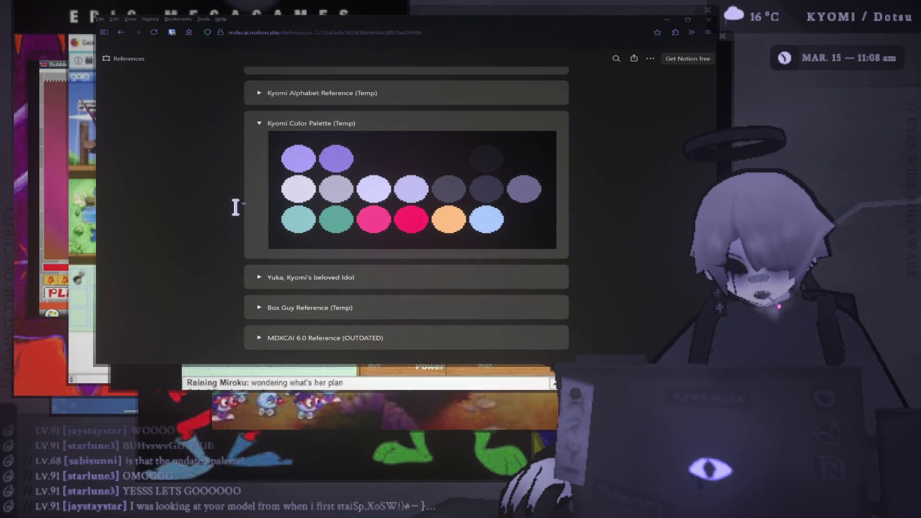
{"action": "scroll", "coordinate": [243, 214], "scroll_direction": "up", "scroll_amount": 5}
{"action": "scroll", "coordinate": [264, 225], "scroll_direction": "down", "scroll_amount": 5}
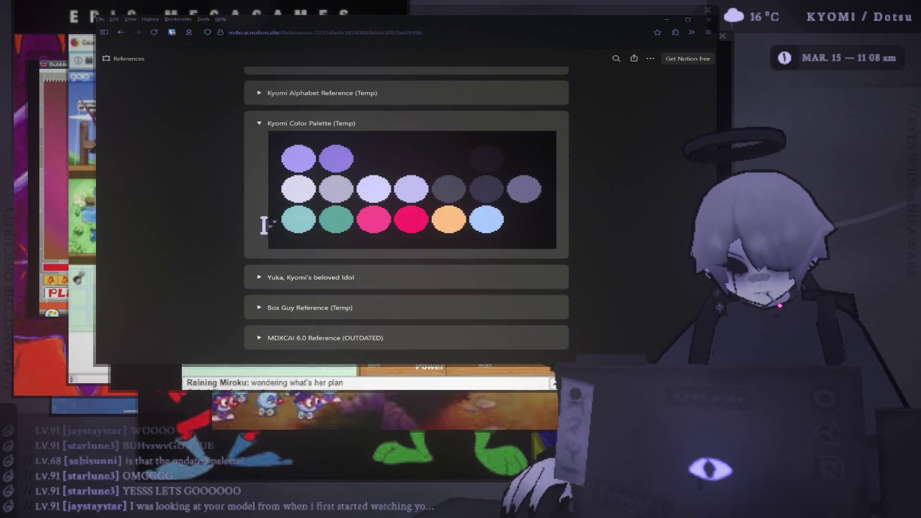
{"action": "left_click", "coordinate": [259, 124]}
{"action": "scroll", "coordinate": [278, 149], "scroll_direction": "up", "scroll_amount": 10}
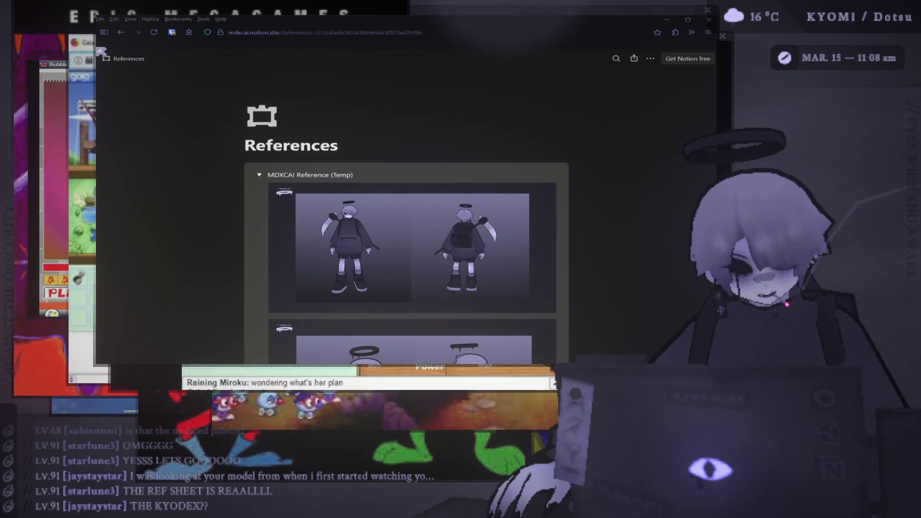
{"action": "scroll", "coordinate": [278, 132], "scroll_direction": "down", "scroll_amount": 10}
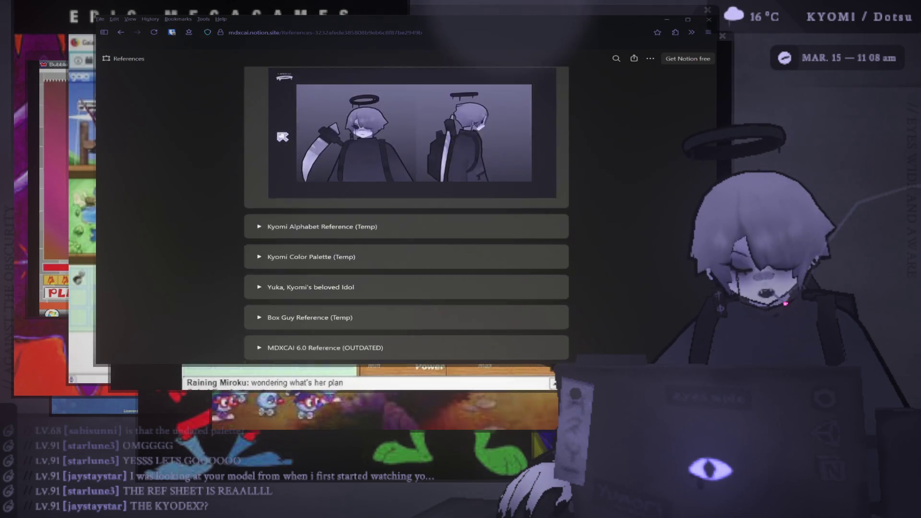
{"action": "left_click", "coordinate": [258, 242]}
{"action": "scroll", "coordinate": [257, 245], "scroll_direction": "down", "scroll_amount": 5}
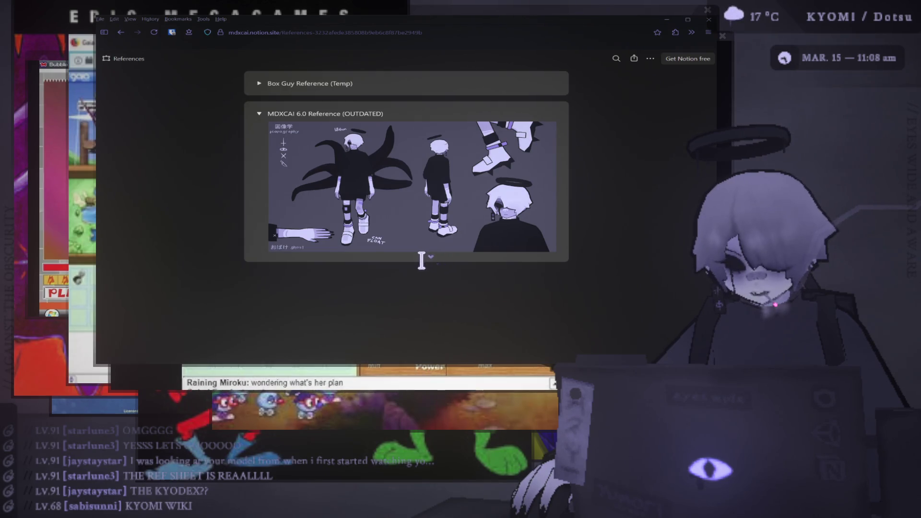
{"action": "scroll", "coordinate": [422, 262], "scroll_direction": "up", "scroll_amount": 6}
{"action": "scroll", "coordinate": [421, 265], "scroll_direction": "down", "scroll_amount": 5}
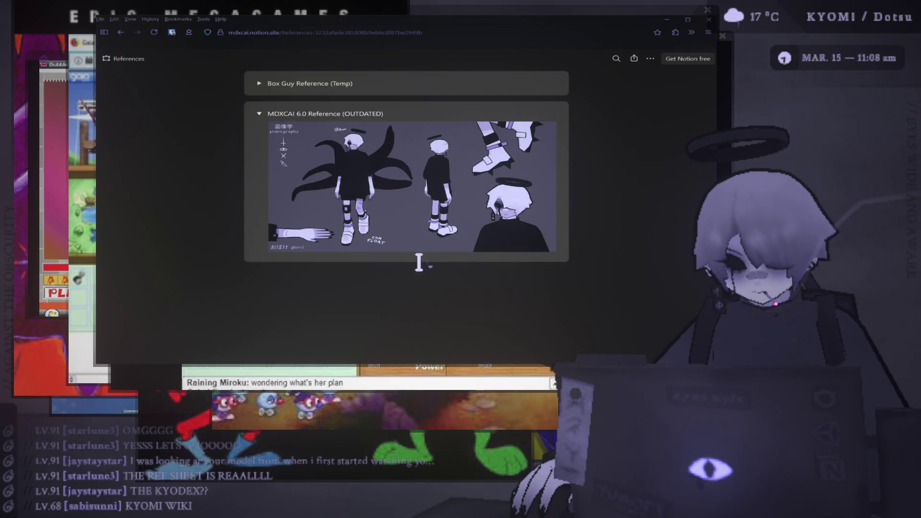
{"action": "scroll", "coordinate": [418, 262], "scroll_direction": "up", "scroll_amount": 6}
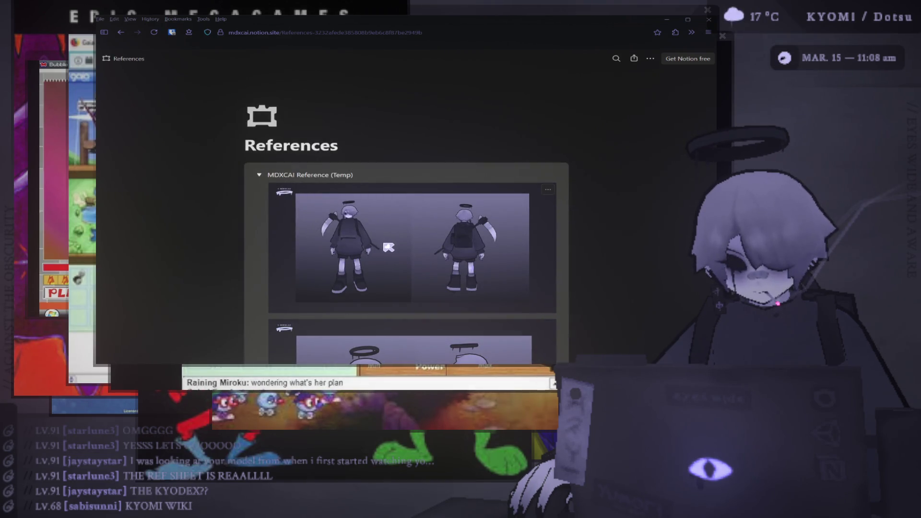
{"action": "scroll", "coordinate": [385, 244], "scroll_direction": "up", "scroll_amount": 1, "text": "ctrl"}
{"action": "scroll", "coordinate": [389, 248], "scroll_direction": "up", "scroll_amount": 3, "text": "ctrl"}
{"action": "scroll", "coordinate": [388, 247], "scroll_direction": "down", "scroll_amount": 3}
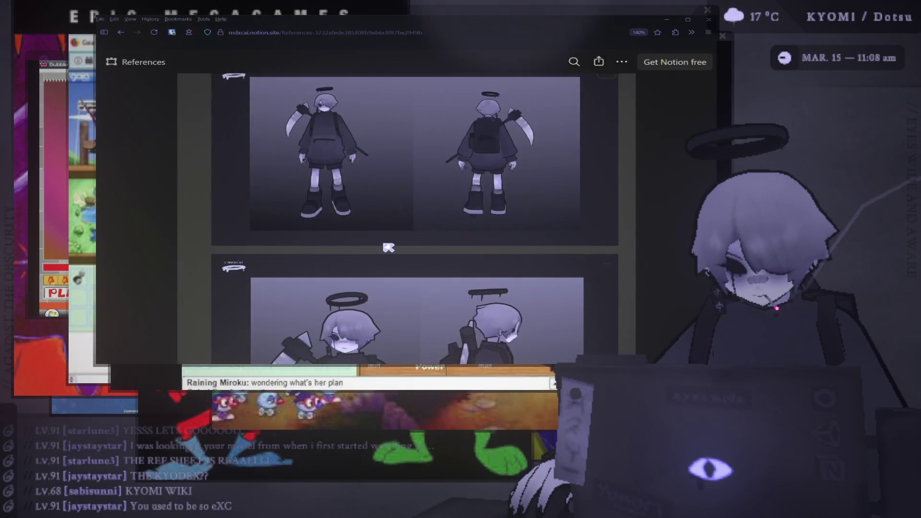
{"action": "scroll", "coordinate": [389, 247], "scroll_direction": "down", "scroll_amount": 3}
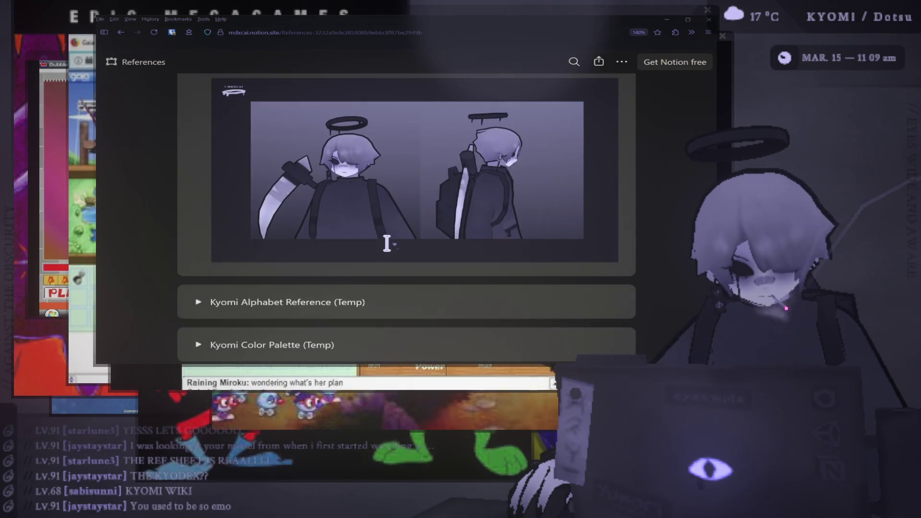
{"action": "scroll", "coordinate": [387, 244], "scroll_direction": "down", "scroll_amount": 5, "text": "ctrl"}
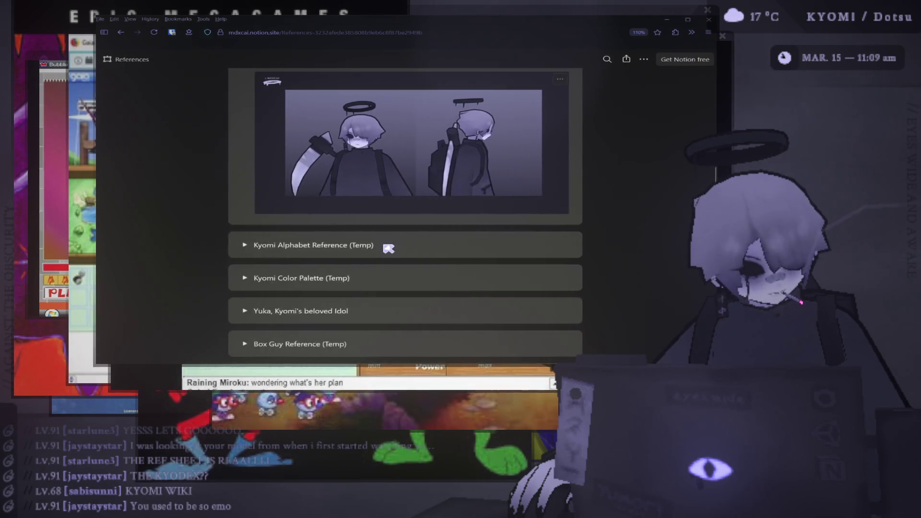
{"action": "scroll", "coordinate": [388, 248], "scroll_direction": "up", "scroll_amount": 1, "text": "ctrl"}
{"action": "scroll", "coordinate": [389, 248], "scroll_direction": "up", "scroll_amount": 5}
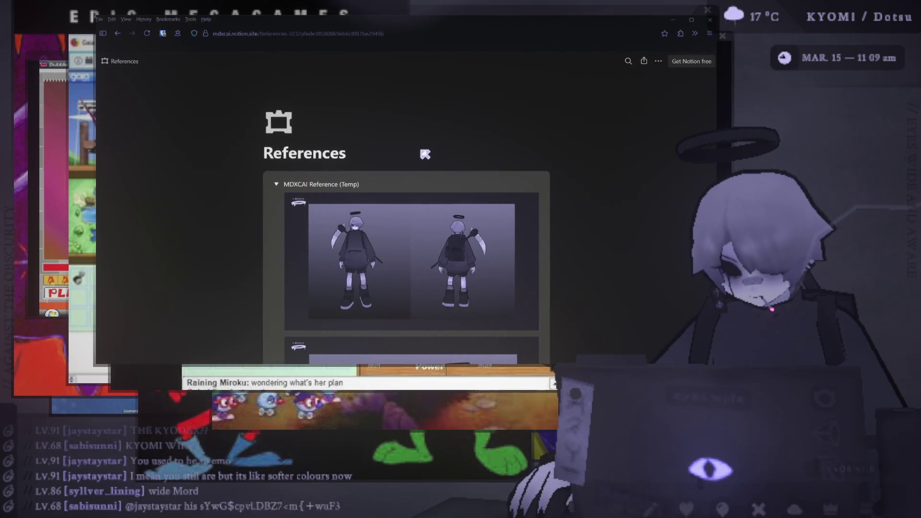
{"action": "scroll", "coordinate": [424, 153], "scroll_direction": "down", "scroll_amount": 5}
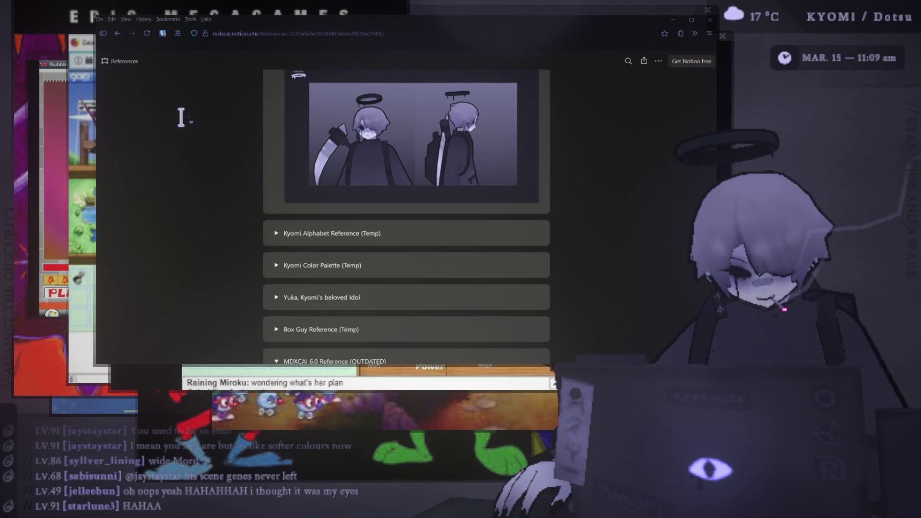
{"action": "scroll", "coordinate": [223, 131], "scroll_direction": "up", "scroll_amount": 3}
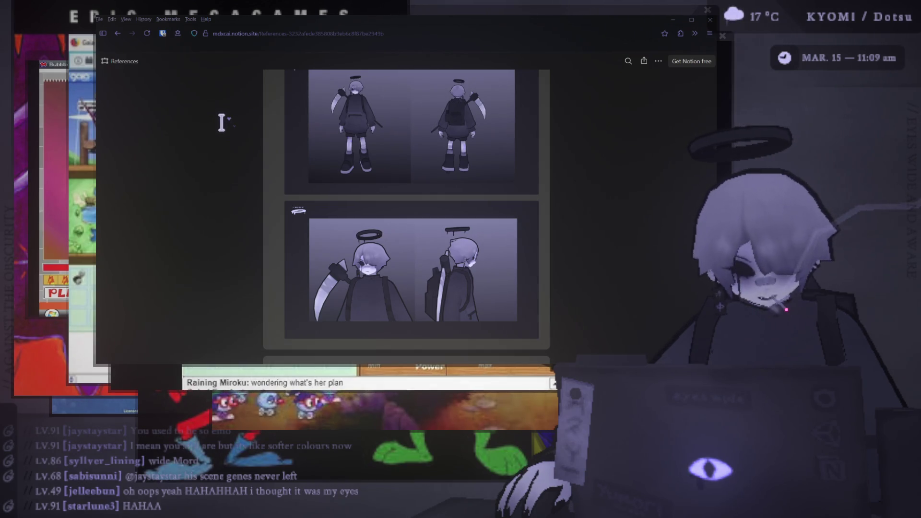
{"action": "scroll", "coordinate": [242, 137], "scroll_direction": "down", "scroll_amount": 10}
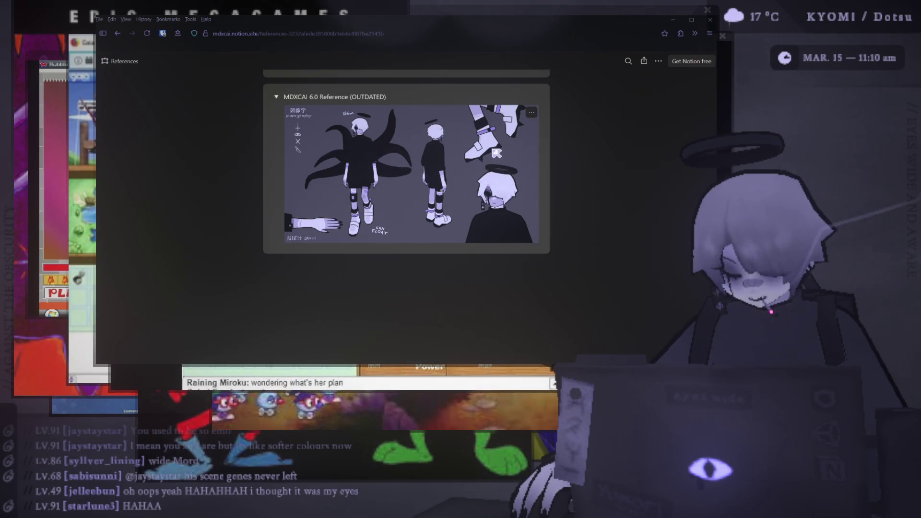
{"action": "scroll", "coordinate": [494, 154], "scroll_direction": "up", "scroll_amount": 10}
{"action": "scroll", "coordinate": [487, 154], "scroll_direction": "down", "scroll_amount": 5}
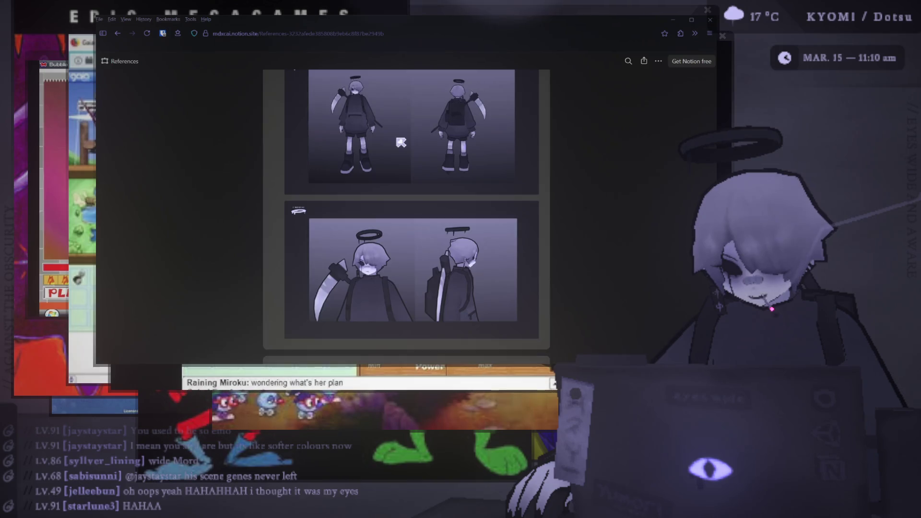
{"action": "left_click", "coordinate": [401, 142]}
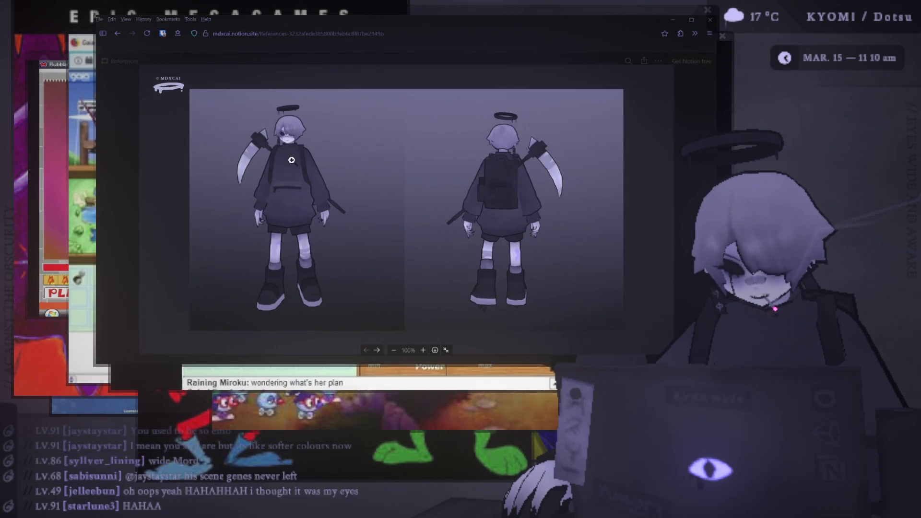
{"action": "left_click", "coordinate": [292, 160]}
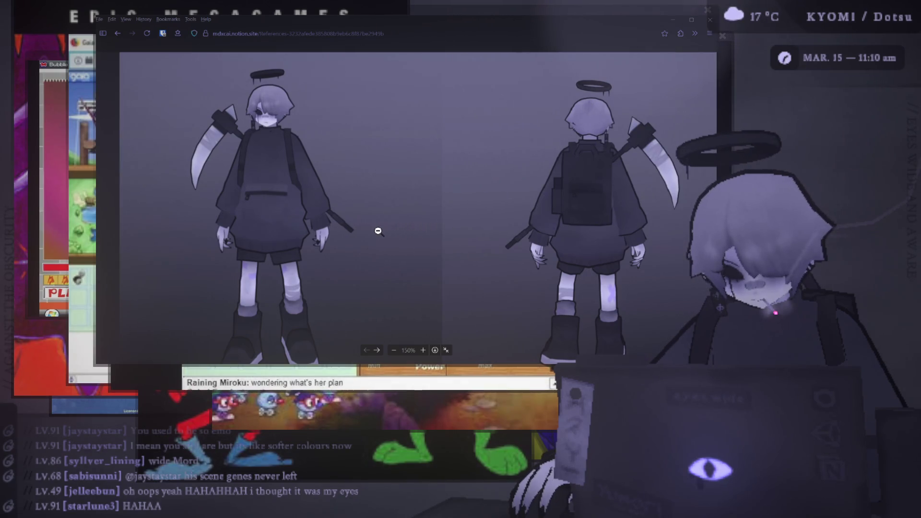
{"action": "scroll", "coordinate": [352, 255], "scroll_direction": "down", "scroll_amount": 3}
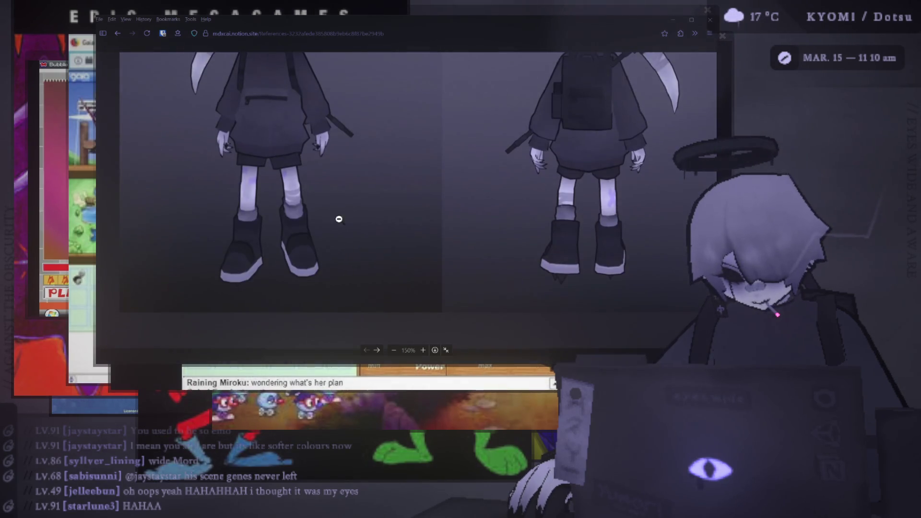
{"action": "left_click", "coordinate": [334, 208]}
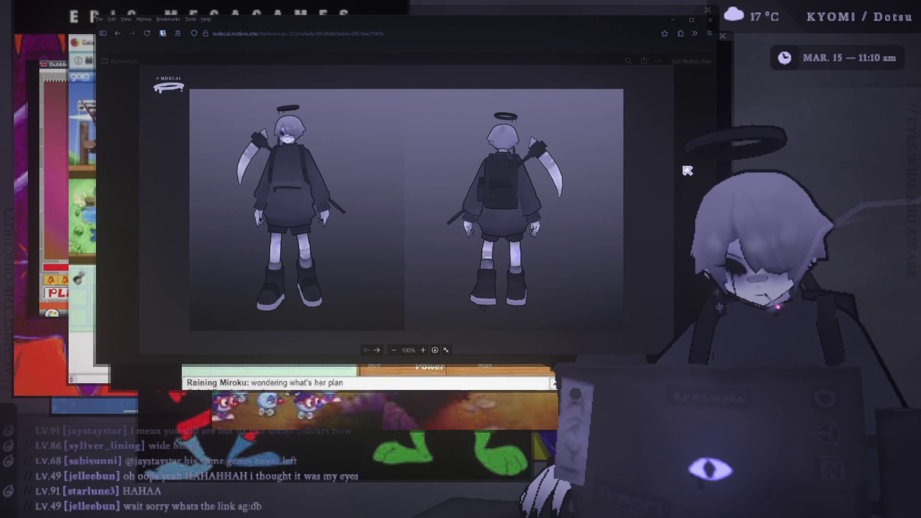
{"action": "left_click", "coordinate": [687, 171]}
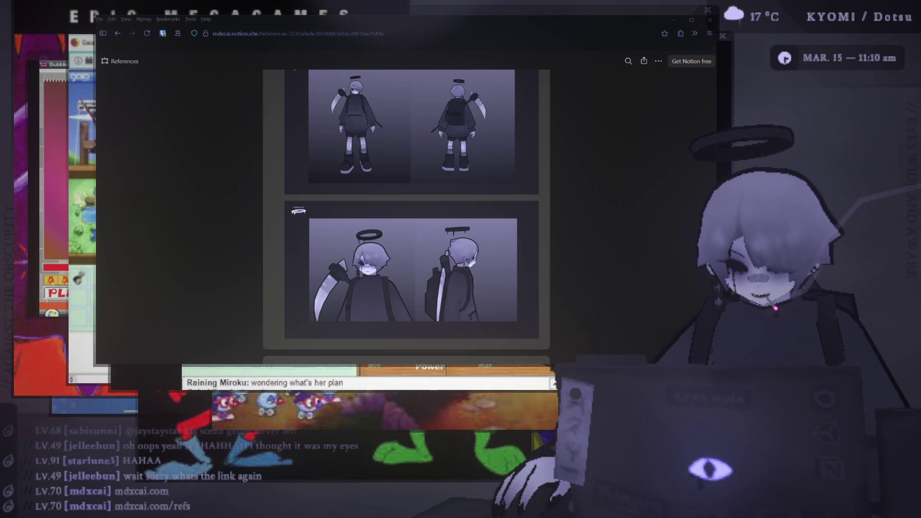
- Enlarge the MDXCAI 6.0 reference sheet, zoom in and out on it twice, then close it
{"action": "scroll", "coordinate": [406, 207], "scroll_direction": "down", "scroll_amount": 6}
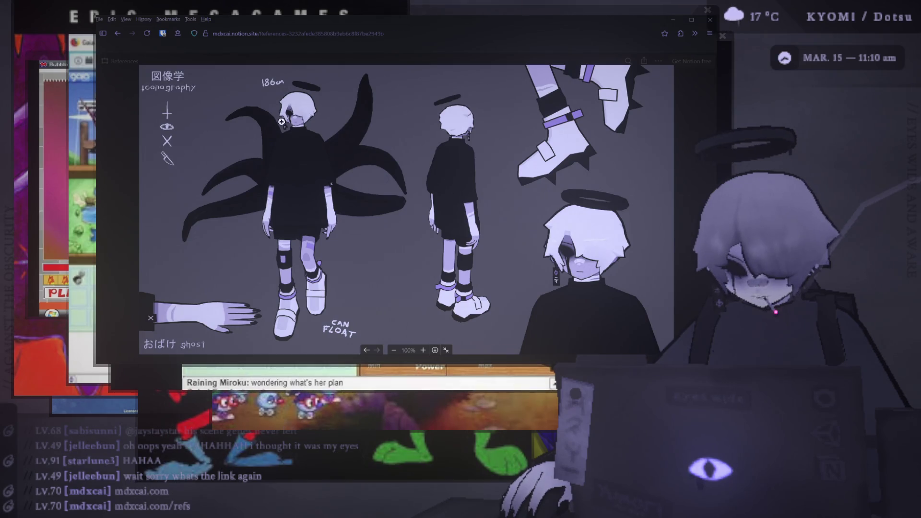
{"action": "left_click", "coordinate": [283, 125]}
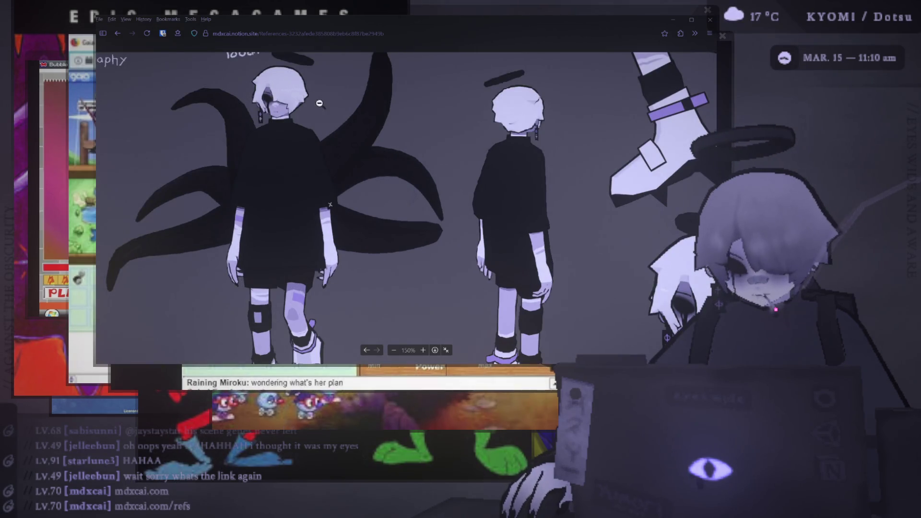
{"action": "left_click", "coordinate": [278, 199]}
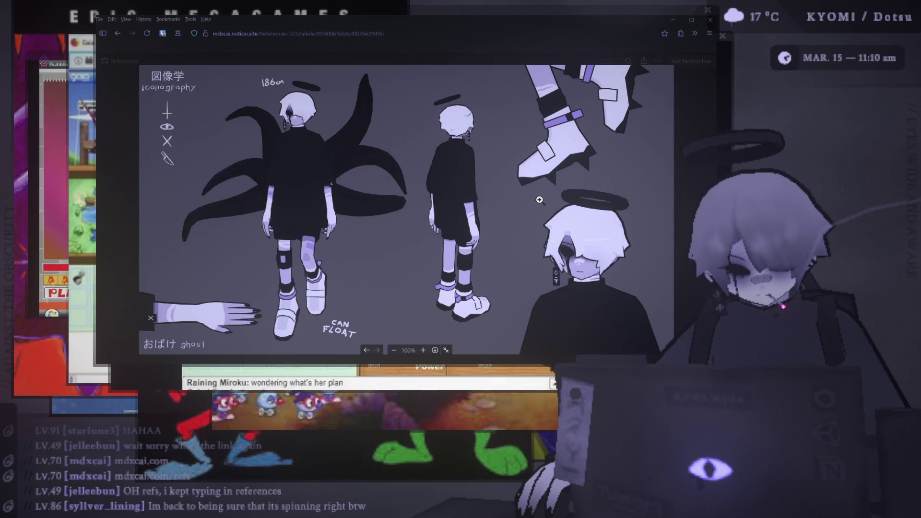
{"action": "left_click", "coordinate": [369, 201]}
{"action": "left_click", "coordinate": [296, 129]}
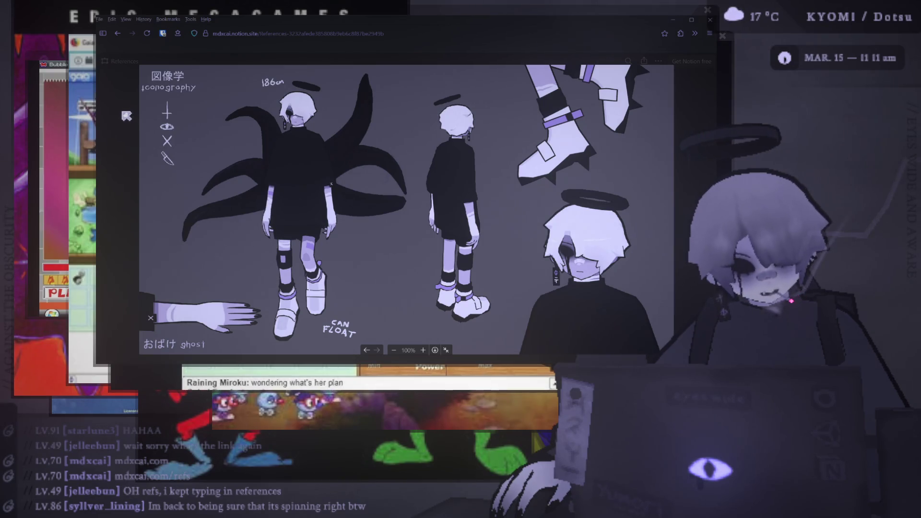
{"action": "left_click", "coordinate": [123, 114]}
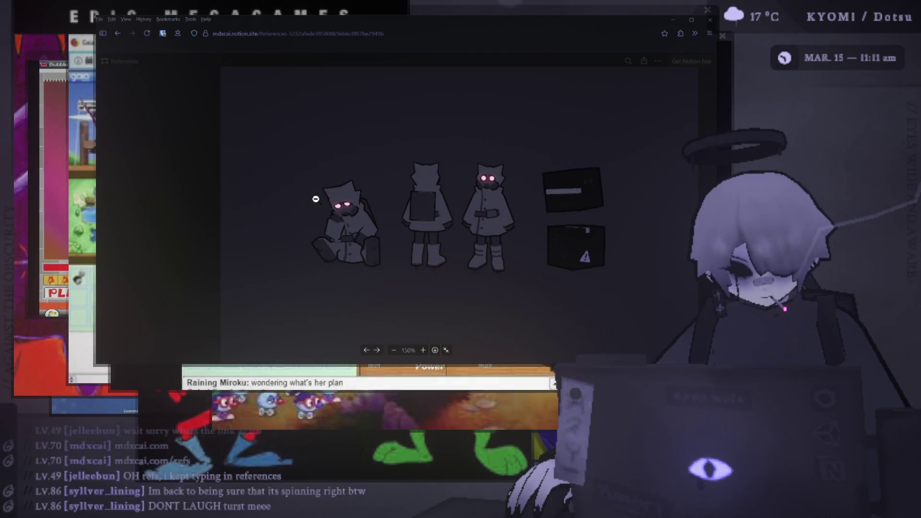
- Enlarge and close the Box Guy image, then collapse the Box Guy and MDXCAI 6.0 Reference sections
{"action": "left_click", "coordinate": [222, 192]}
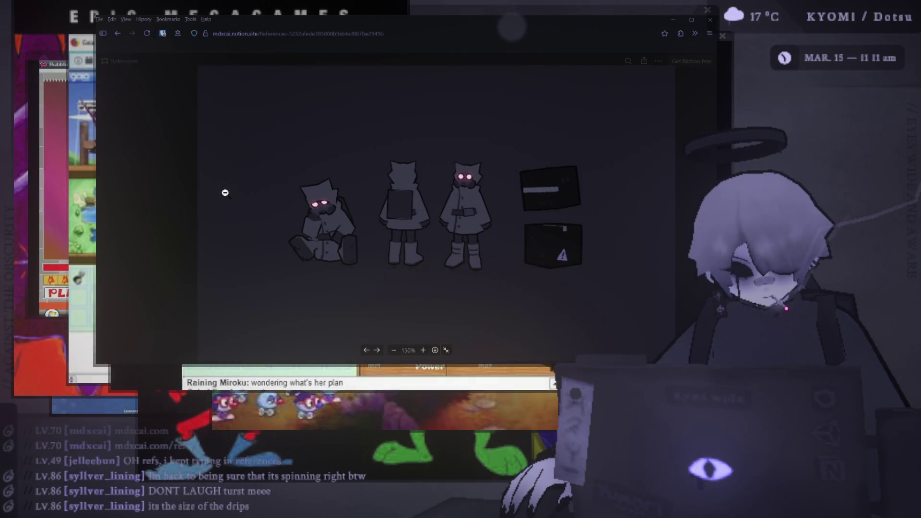
{"action": "left_click", "coordinate": [153, 109]}
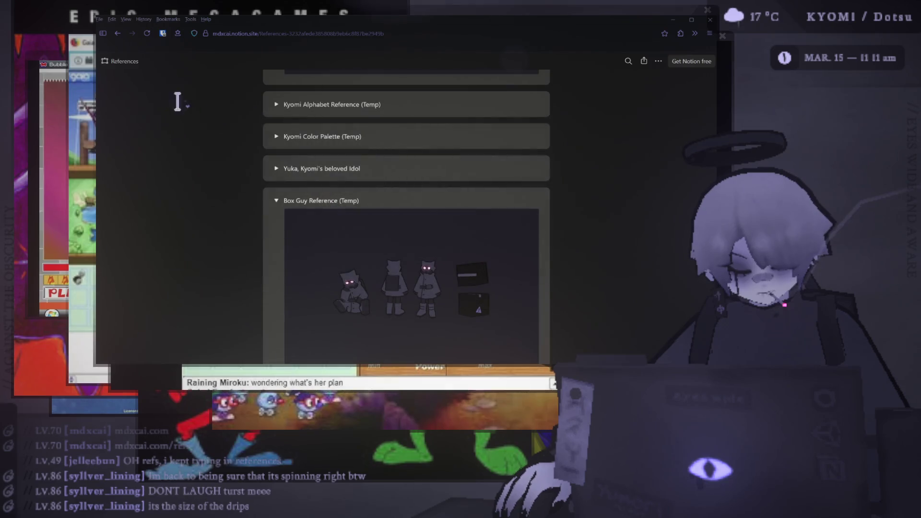
{"action": "left_click", "coordinate": [277, 201]}
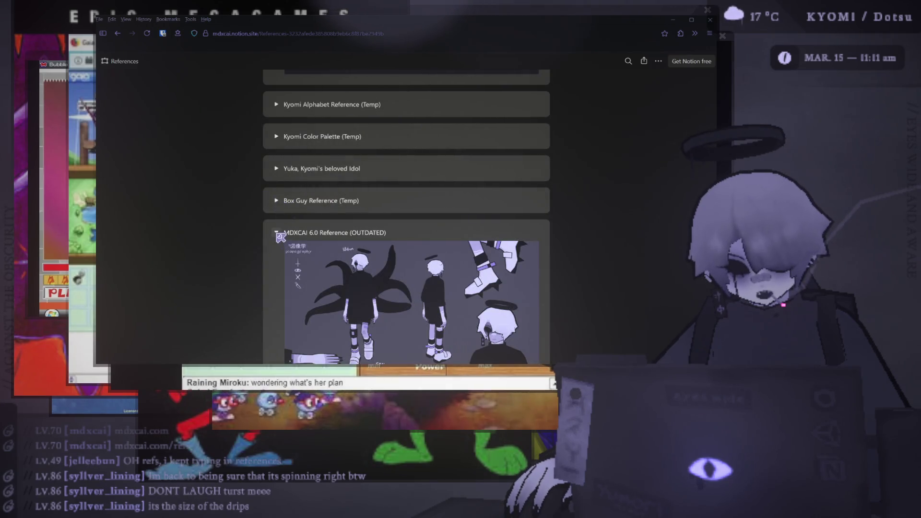
{"action": "left_click", "coordinate": [276, 232]}
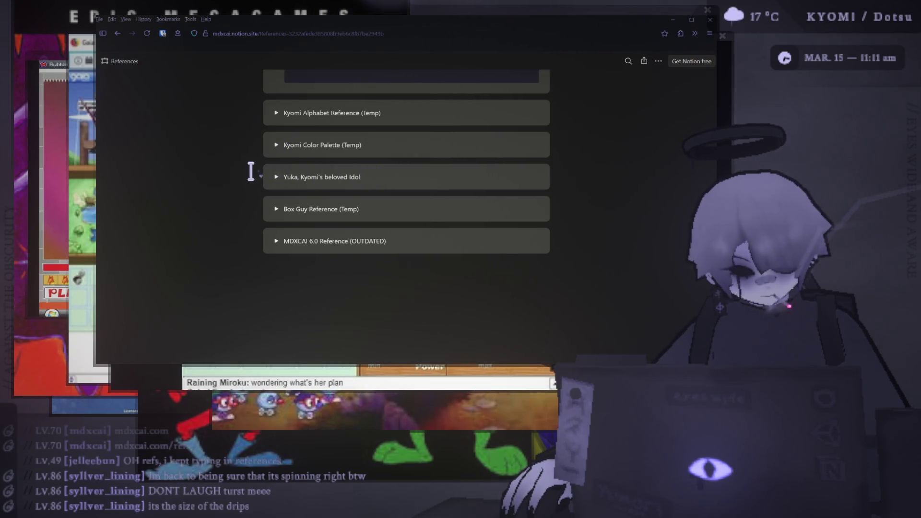
{"action": "scroll", "coordinate": [244, 168], "scroll_direction": "up", "scroll_amount": 5}
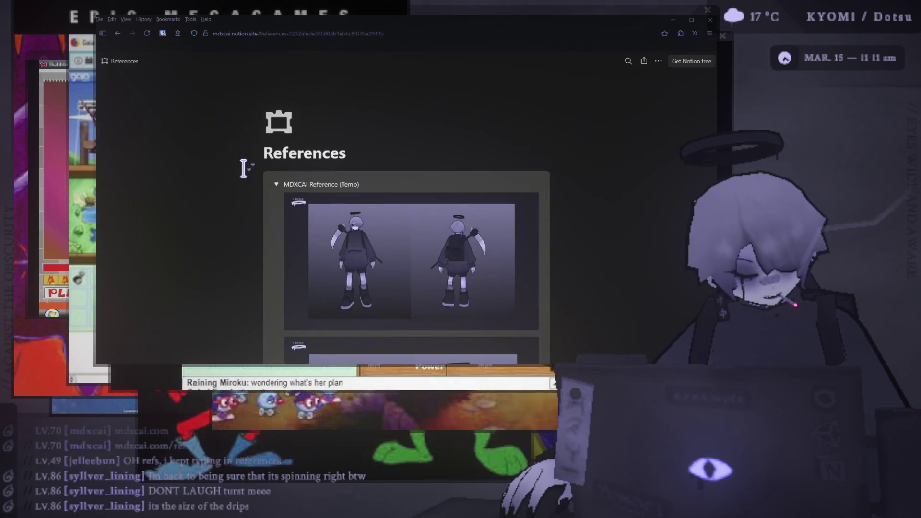
{"action": "scroll", "coordinate": [244, 168], "scroll_direction": "down", "scroll_amount": 3}
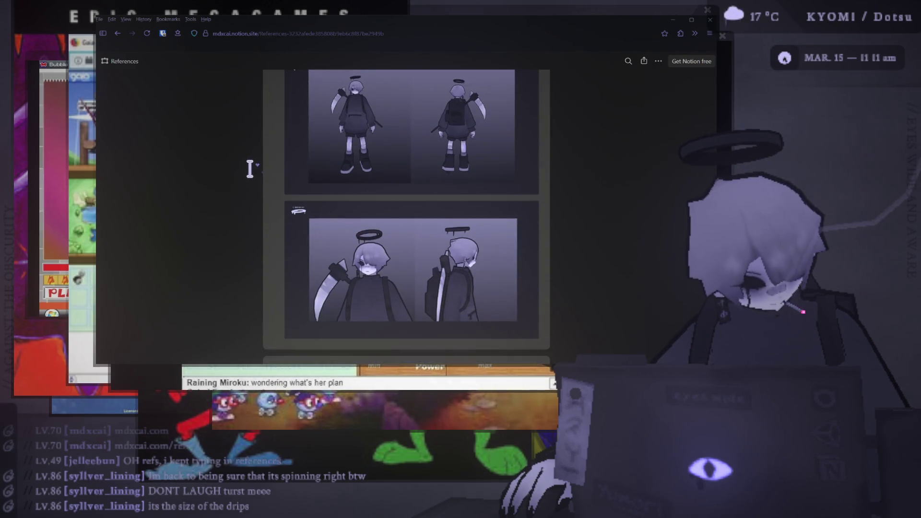
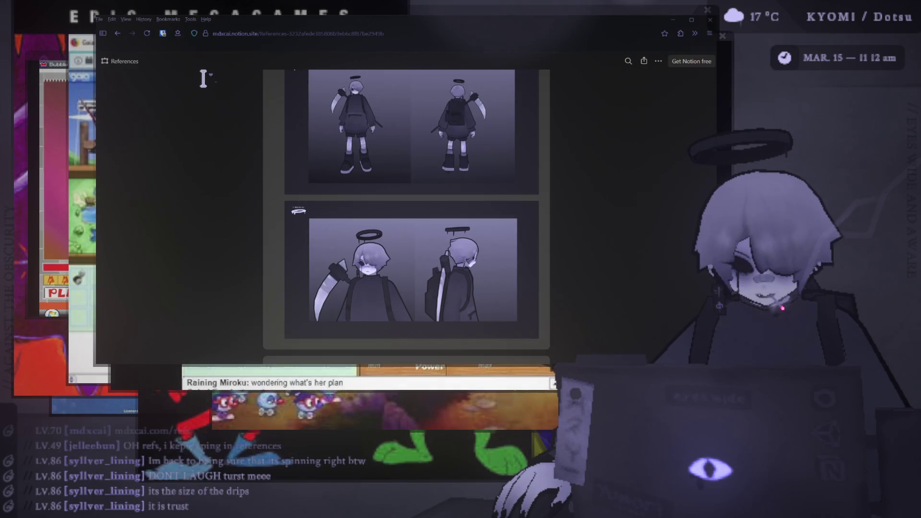
- Show and hide the tab sidebar, then go back from Notion References to mdxcai.com's Other links
{"action": "left_click", "coordinate": [103, 33]}
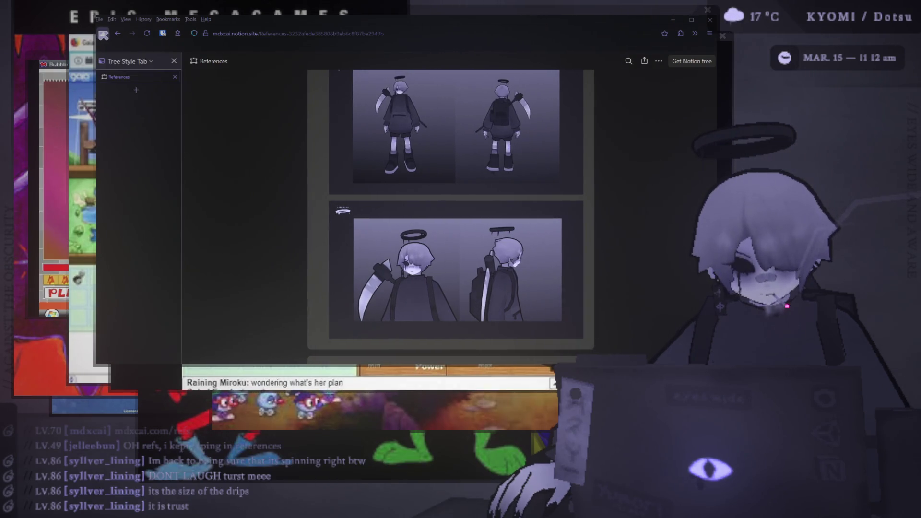
{"action": "left_click", "coordinate": [103, 33]}
{"action": "left_click", "coordinate": [118, 34]}
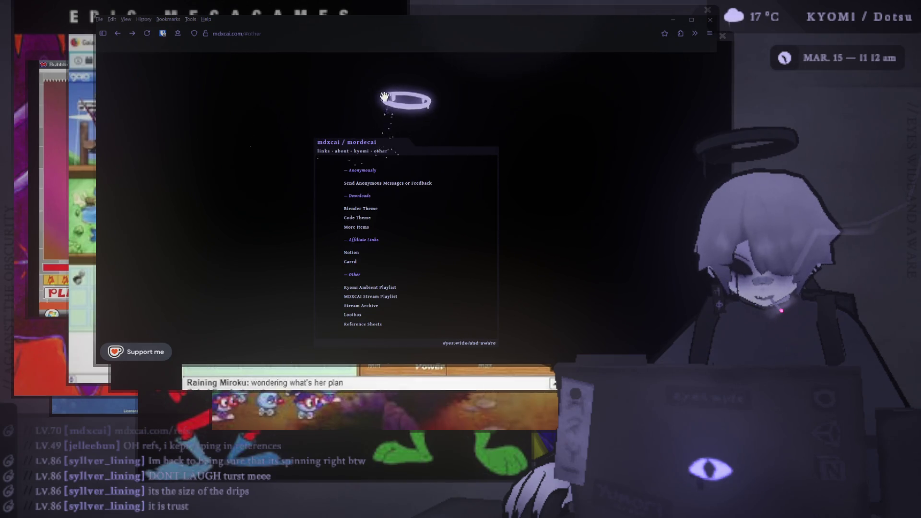
- Browse the Other links list and spin the halo logo to face-on
{"action": "scroll", "coordinate": [300, 113], "scroll_direction": "down", "scroll_amount": 5}
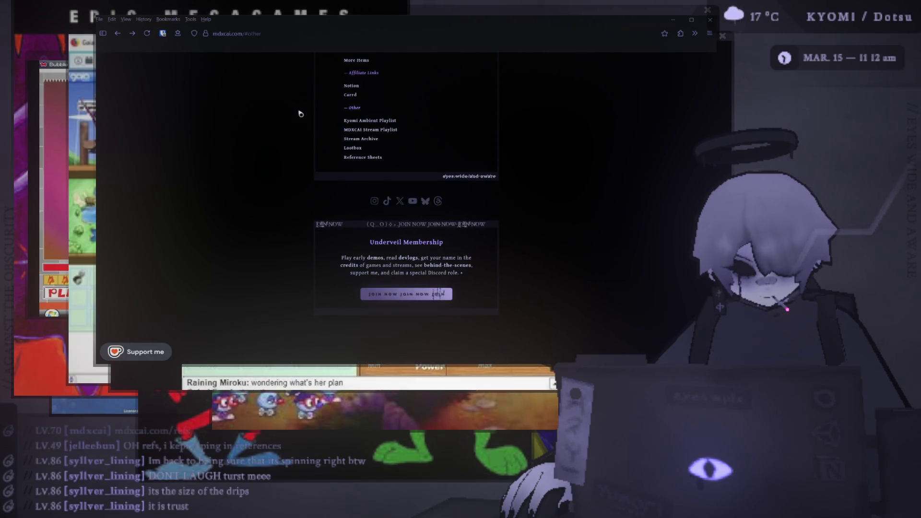
{"action": "scroll", "coordinate": [300, 113], "scroll_direction": "up", "scroll_amount": 5}
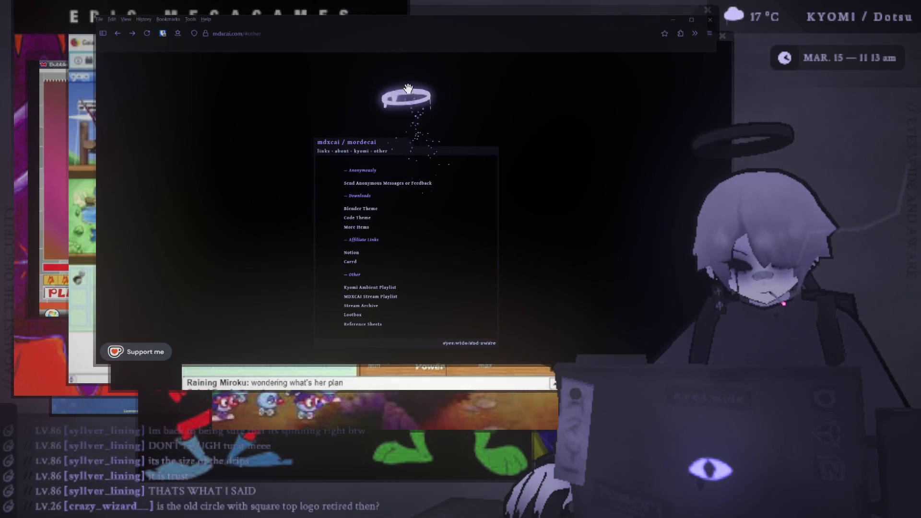
{"action": "left_click_drag", "start_coordinate": [416, 96], "coordinate": [420, 108]}
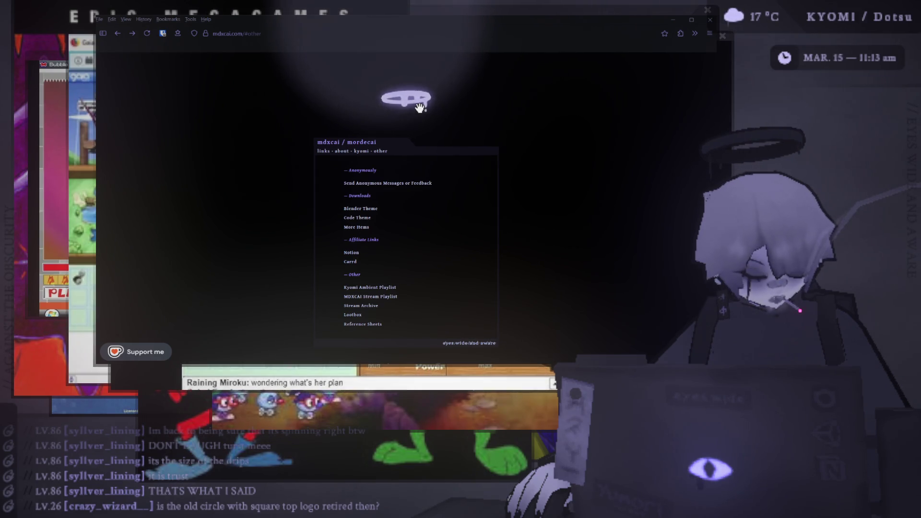
- Switch to the main links section with the avatar and open the games site tera14.com
{"action": "scroll", "coordinate": [386, 217], "scroll_direction": "down", "scroll_amount": 3}
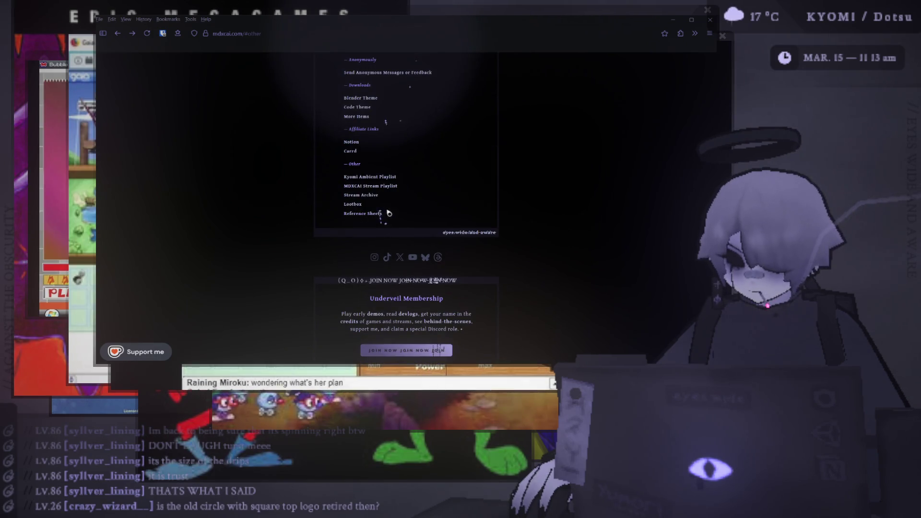
{"action": "scroll", "coordinate": [384, 211], "scroll_direction": "up", "scroll_amount": 3}
{"action": "left_click", "coordinate": [324, 151]}
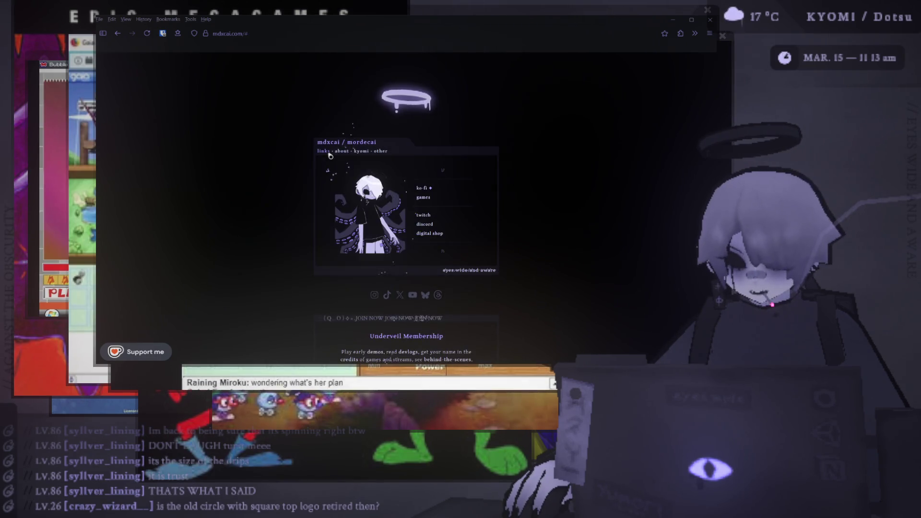
{"action": "left_click", "coordinate": [424, 201]}
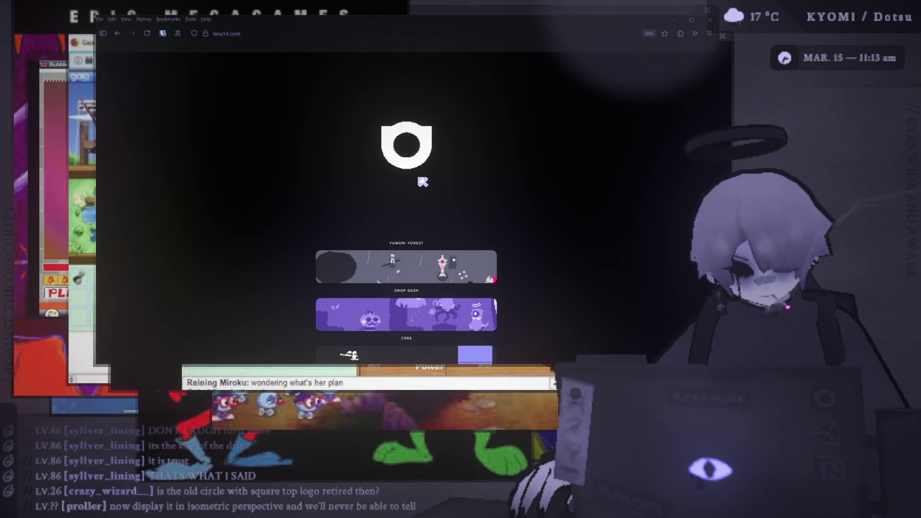
- Scroll tera14.com's game banners down to the footer and back, then return to mdxcai.com
{"action": "scroll", "coordinate": [428, 166], "scroll_direction": "down", "scroll_amount": 5}
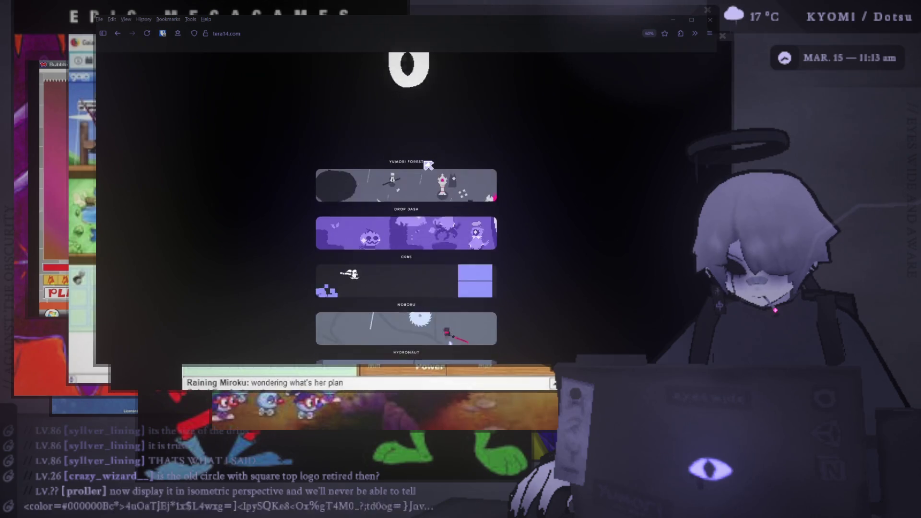
{"action": "scroll", "coordinate": [429, 163], "scroll_direction": "up", "scroll_amount": 5}
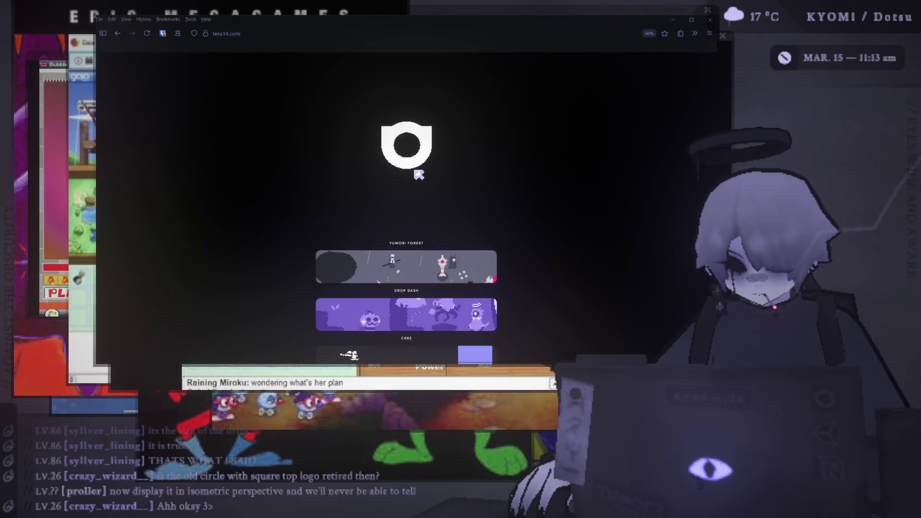
{"action": "scroll", "coordinate": [416, 216], "scroll_direction": "down", "scroll_amount": 5}
{"action": "scroll", "coordinate": [413, 274], "scroll_direction": "up", "scroll_amount": 5}
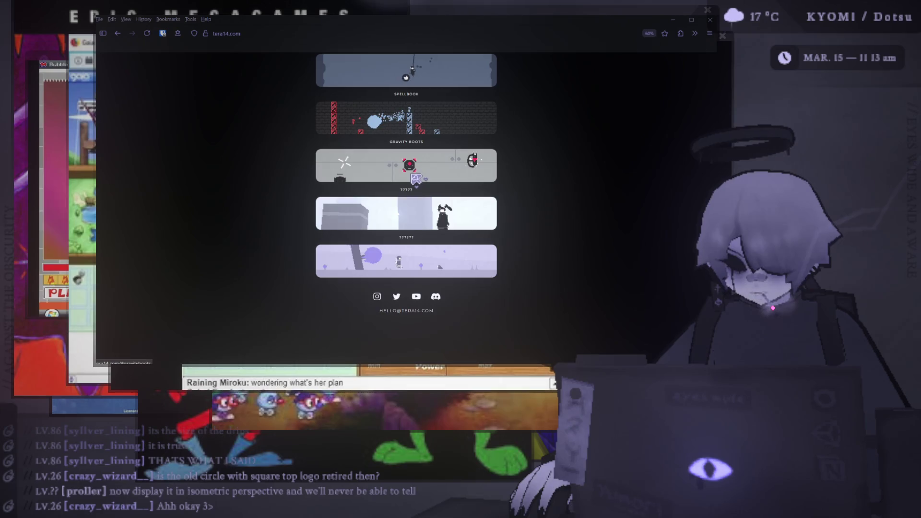
{"action": "scroll", "coordinate": [432, 190], "scroll_direction": "down", "scroll_amount": 5}
{"action": "scroll", "coordinate": [424, 191], "scroll_direction": "up", "scroll_amount": 5}
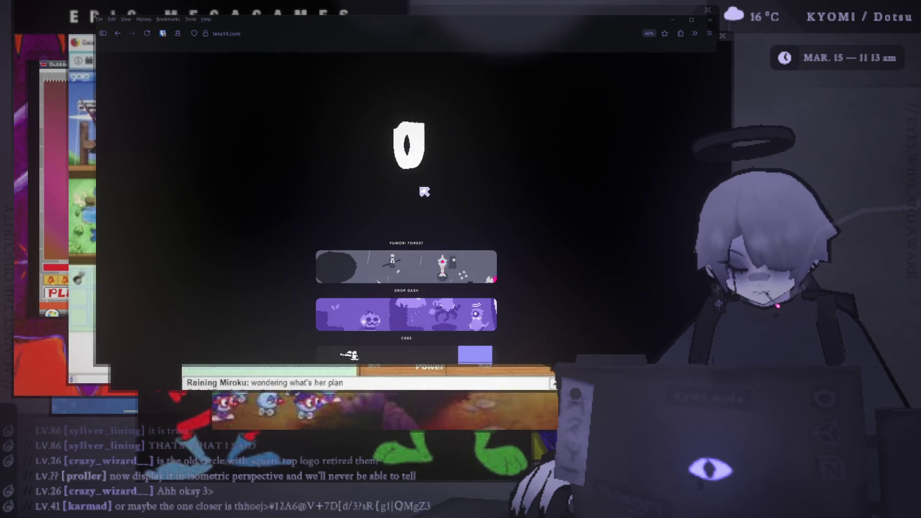
{"action": "left_click", "coordinate": [120, 36]}
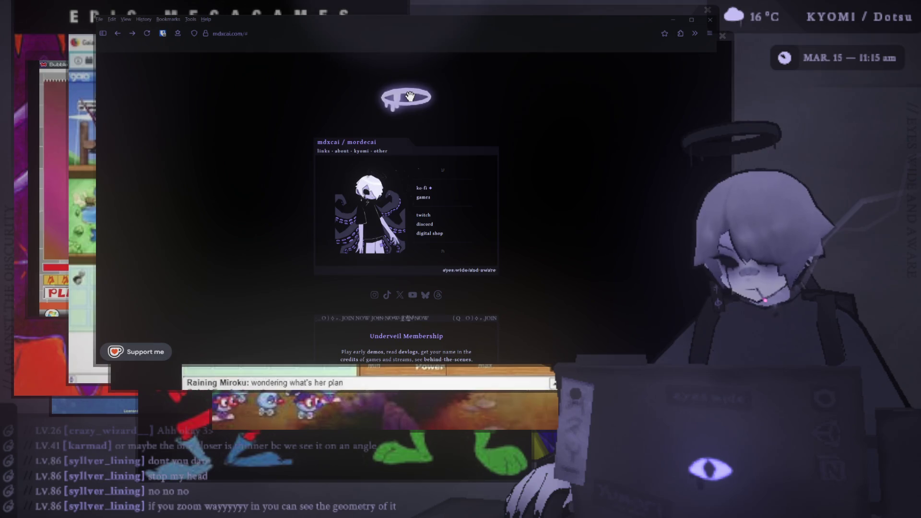
{"action": "scroll", "coordinate": [381, 139], "scroll_direction": "down", "scroll_amount": 2}
- Show the 'other' tab and scroll through its playlists, Stream Archive, Lootbox and Reference Sheets
{"action": "scroll", "coordinate": [383, 148], "scroll_direction": "up", "scroll_amount": 2}
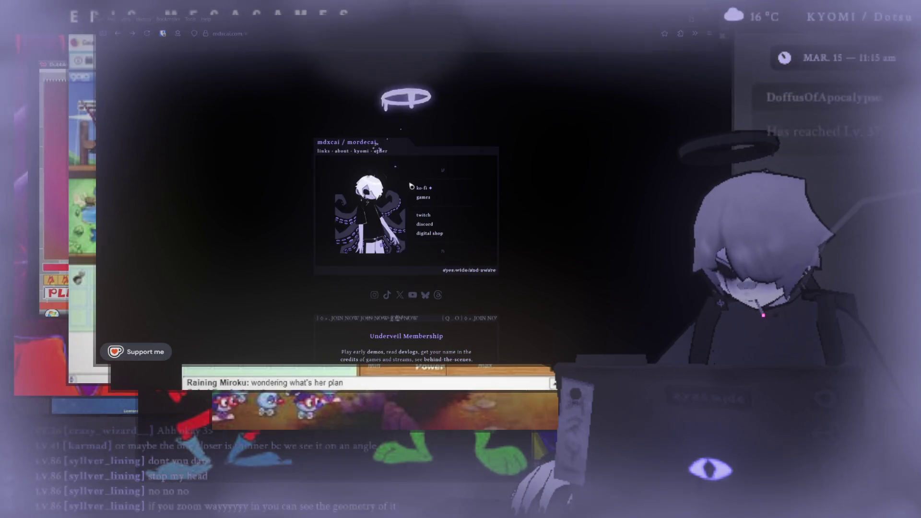
{"action": "left_click", "coordinate": [386, 156]}
{"action": "scroll", "coordinate": [403, 206], "scroll_direction": "down", "scroll_amount": 3}
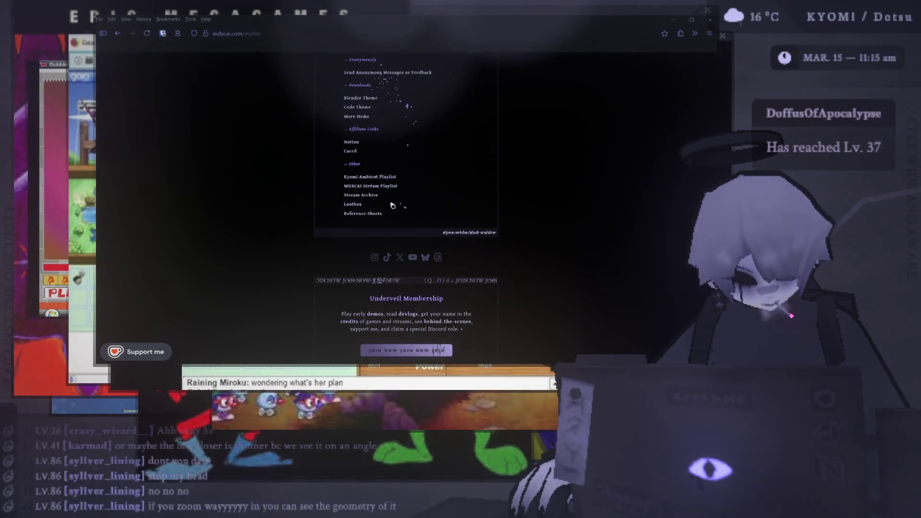
{"action": "scroll", "coordinate": [360, 209], "scroll_direction": "up", "scroll_amount": 3}
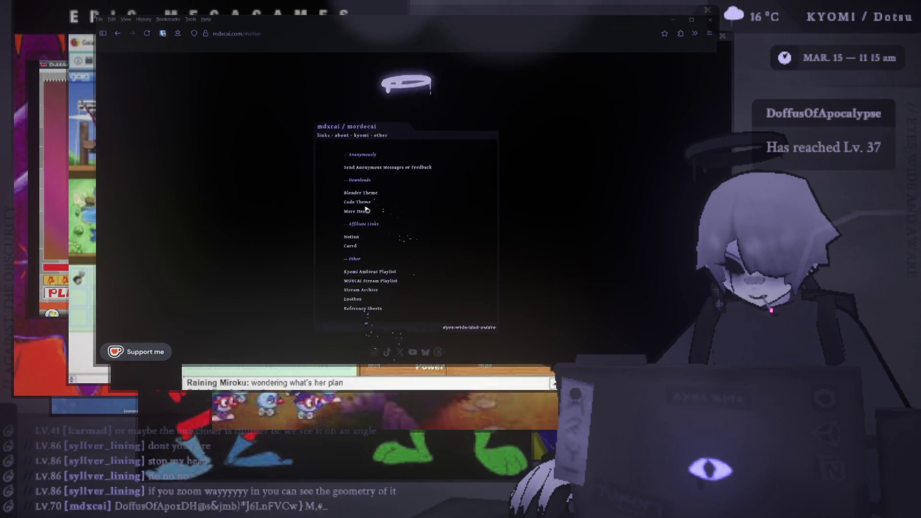
{"action": "scroll", "coordinate": [362, 209], "scroll_direction": "down", "scroll_amount": 3}
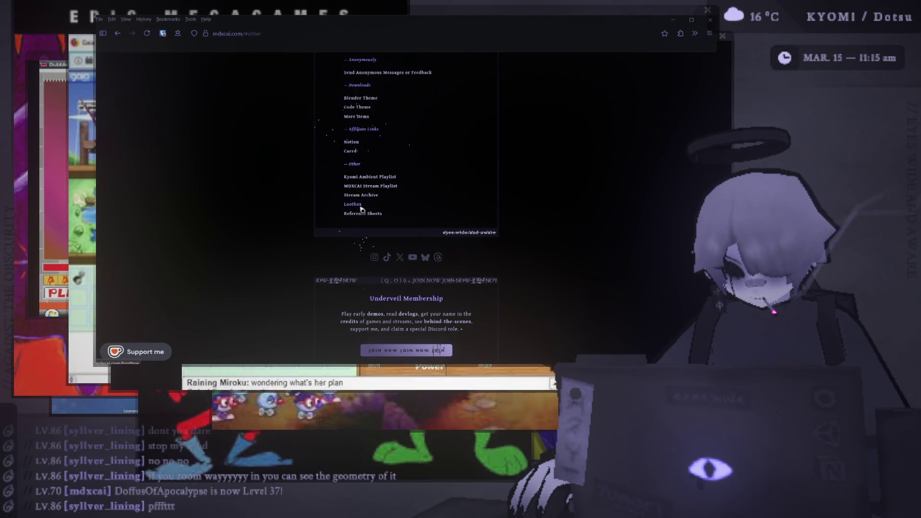
{"action": "scroll", "coordinate": [366, 168], "scroll_direction": "up", "scroll_amount": 3}
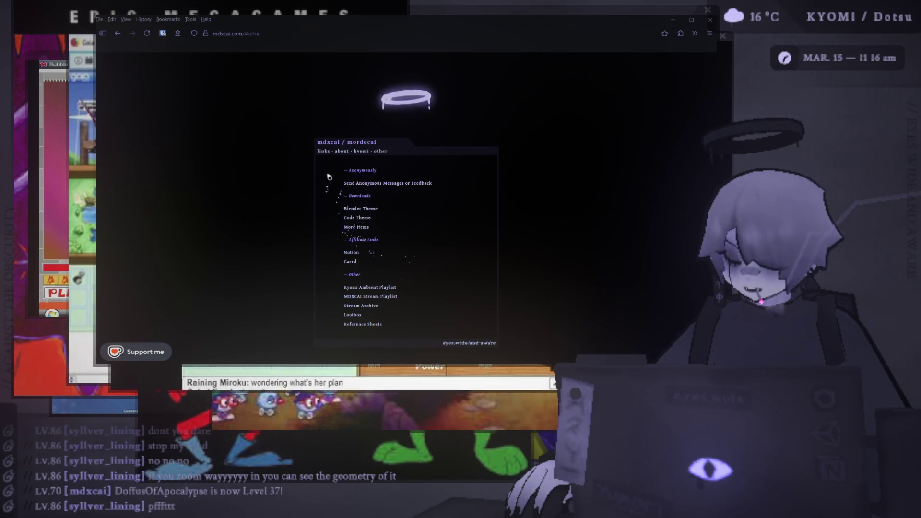
{"action": "scroll", "coordinate": [365, 182], "scroll_direction": "down", "scroll_amount": 3}
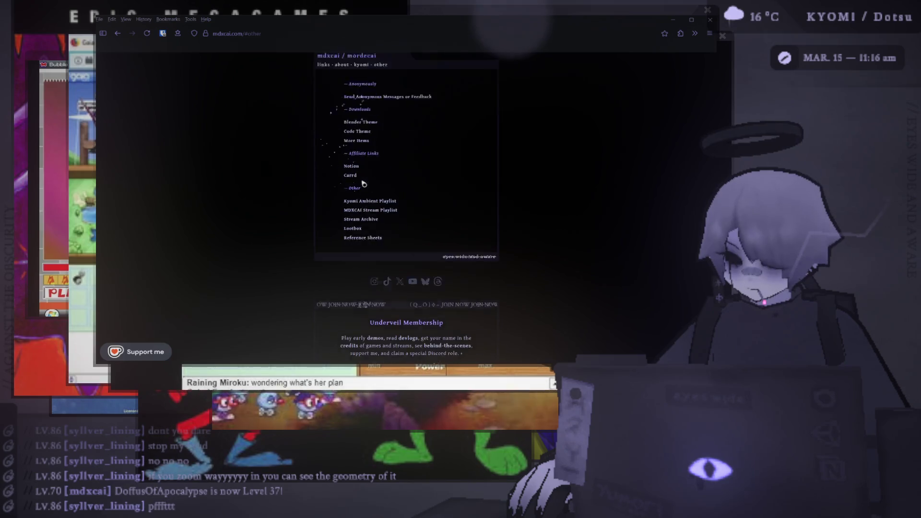
{"action": "scroll", "coordinate": [400, 246], "scroll_direction": "down", "scroll_amount": 1}
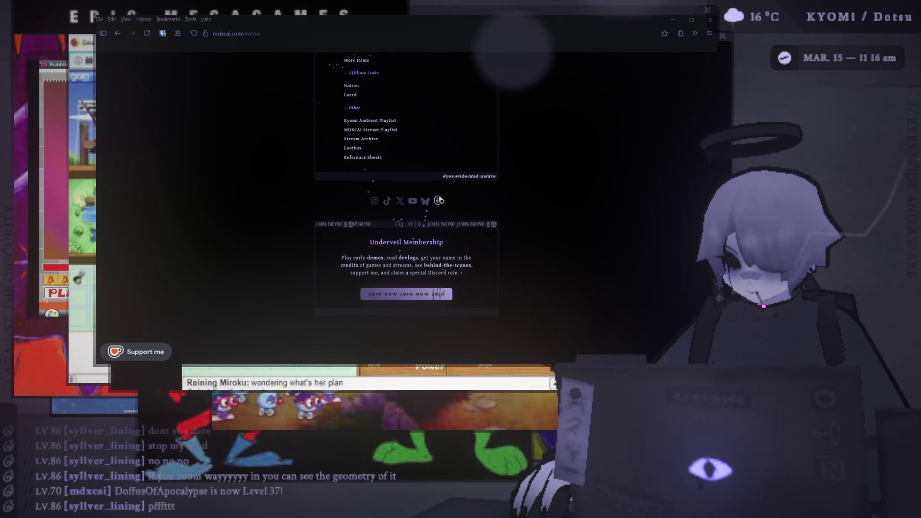
{"action": "scroll", "coordinate": [434, 205], "scroll_direction": "up", "scroll_amount": 4}
{"action": "scroll", "coordinate": [380, 210], "scroll_direction": "down", "scroll_amount": 3}
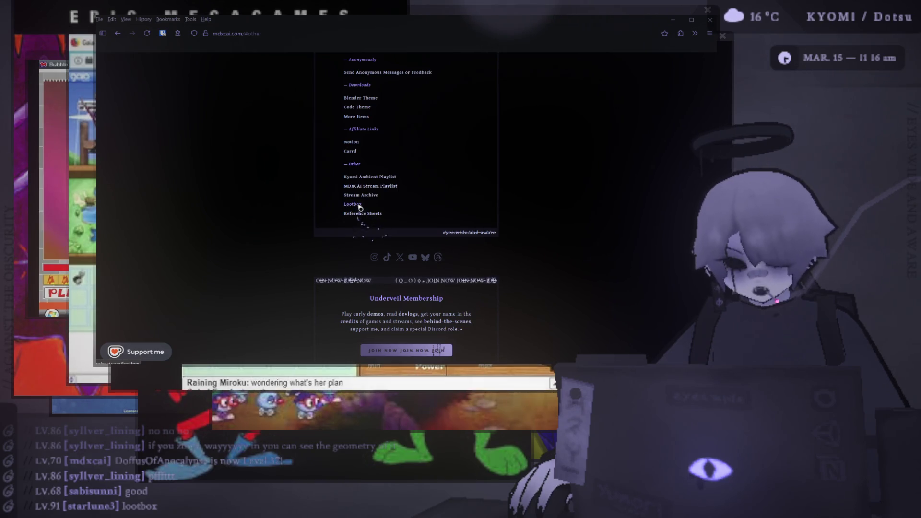
- Open the Notion Lootbox page and expand the UV Texture section to view its image
{"action": "left_click", "coordinate": [358, 206]}
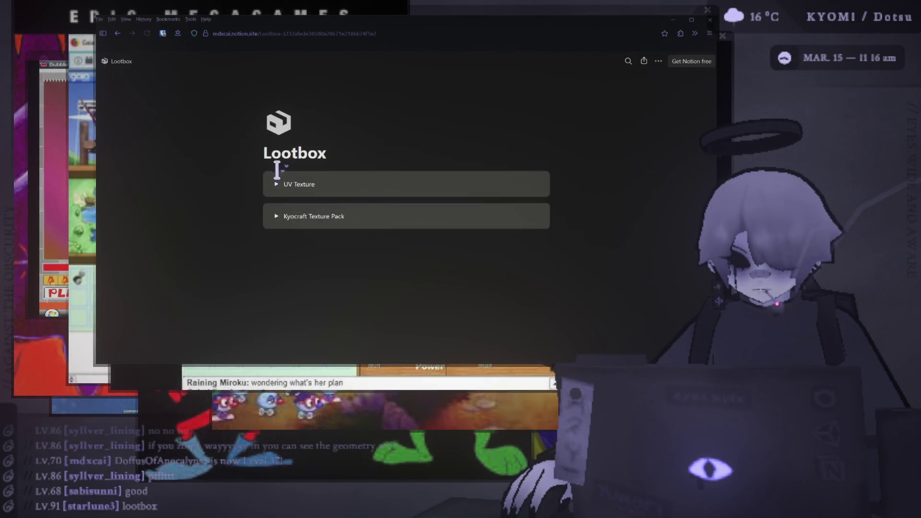
{"action": "left_click", "coordinate": [276, 187]}
{"action": "scroll", "coordinate": [331, 182], "scroll_direction": "down", "scroll_amount": 3}
{"action": "scroll", "coordinate": [334, 179], "scroll_direction": "up", "scroll_amount": 1}
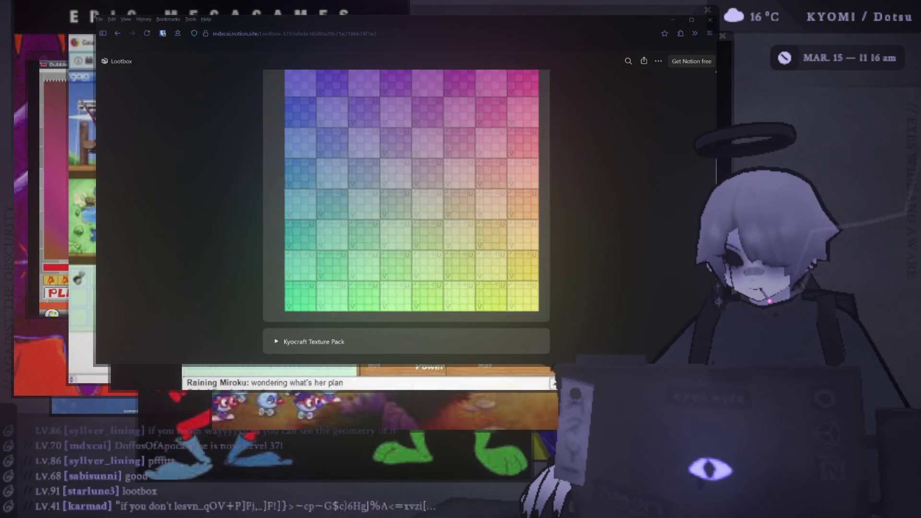
{"action": "scroll", "coordinate": [313, 189], "scroll_direction": "up", "scroll_amount": 1}
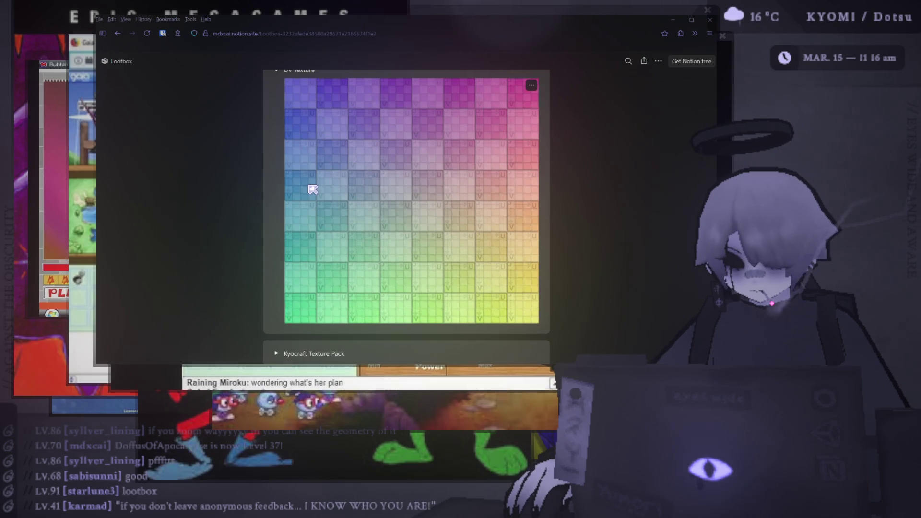
{"action": "scroll", "coordinate": [335, 159], "scroll_direction": "down", "scroll_amount": 3}
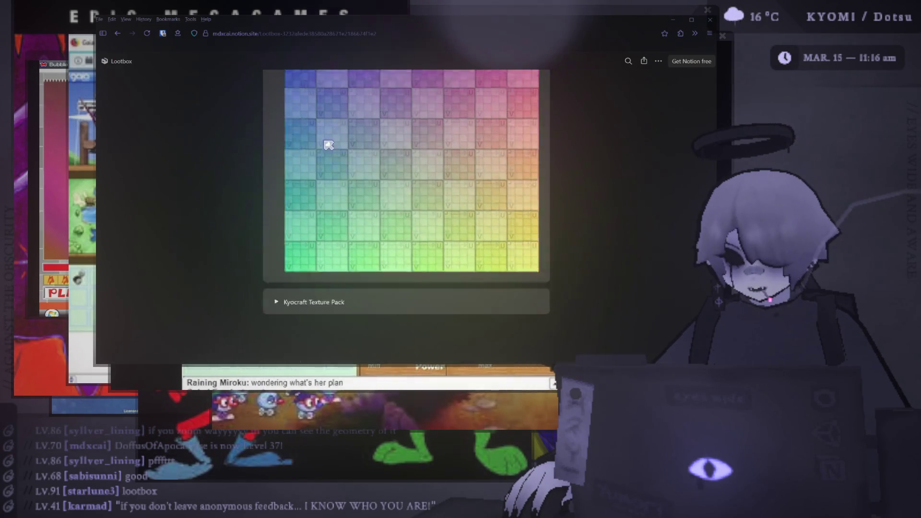
- Expand Kyocraft Texture Pack to reveal the Kyocraft 4.1.zip file
{"action": "left_click", "coordinate": [277, 241]}
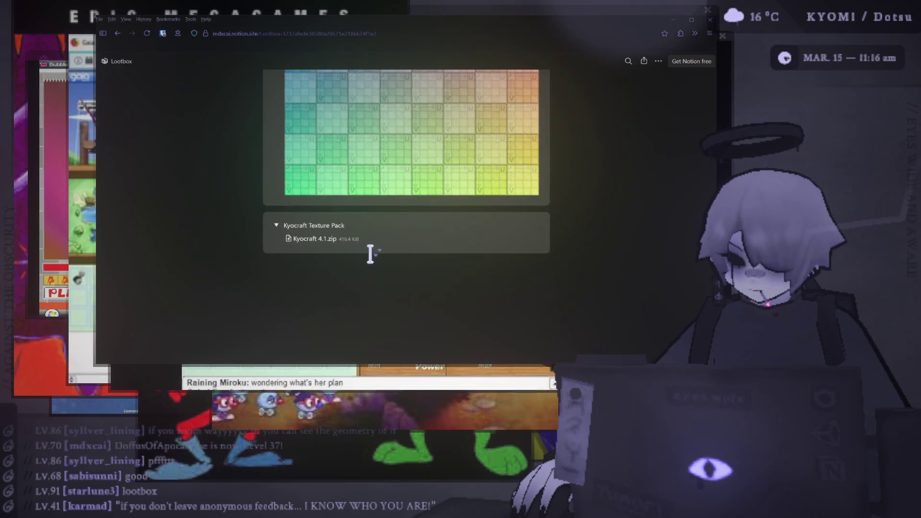
{"action": "scroll", "coordinate": [360, 248], "scroll_direction": "up", "scroll_amount": 6}
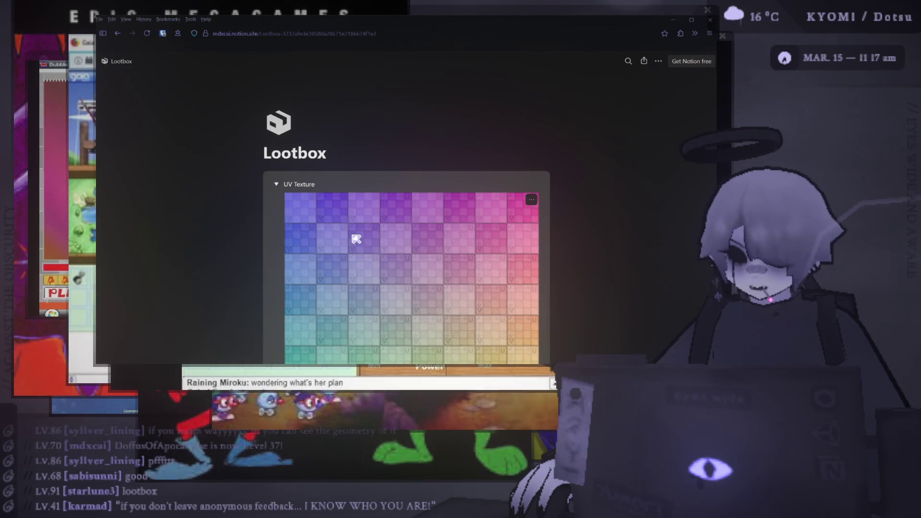
{"action": "scroll", "coordinate": [336, 206], "scroll_direction": "down", "scroll_amount": 3}
{"action": "scroll", "coordinate": [288, 153], "scroll_direction": "down", "scroll_amount": 3}
{"action": "scroll", "coordinate": [255, 139], "scroll_direction": "up", "scroll_amount": 5}
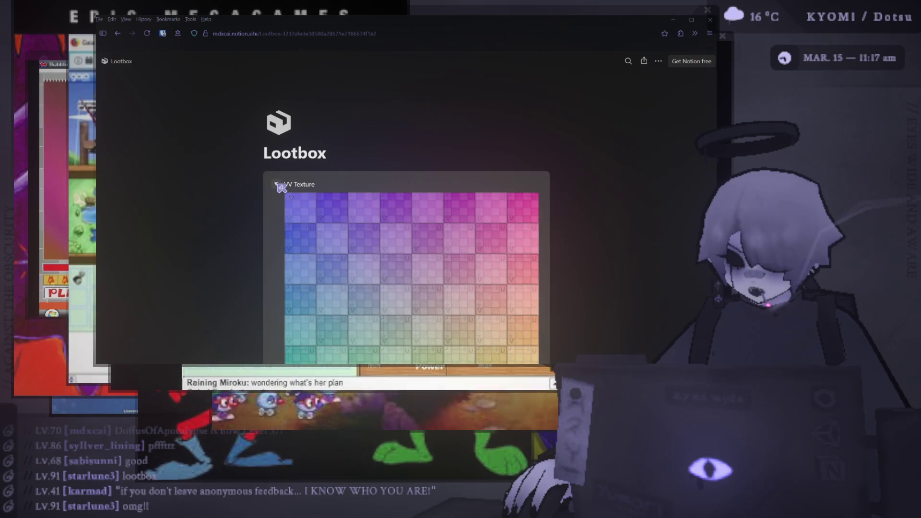
- Collapse the UV Texture and Kyocraft Texture Pack sections and clear the text selection
{"action": "left_click", "coordinate": [276, 185]}
{"action": "left_click_drag", "start_coordinate": [215, 156], "coordinate": [381, 259]}
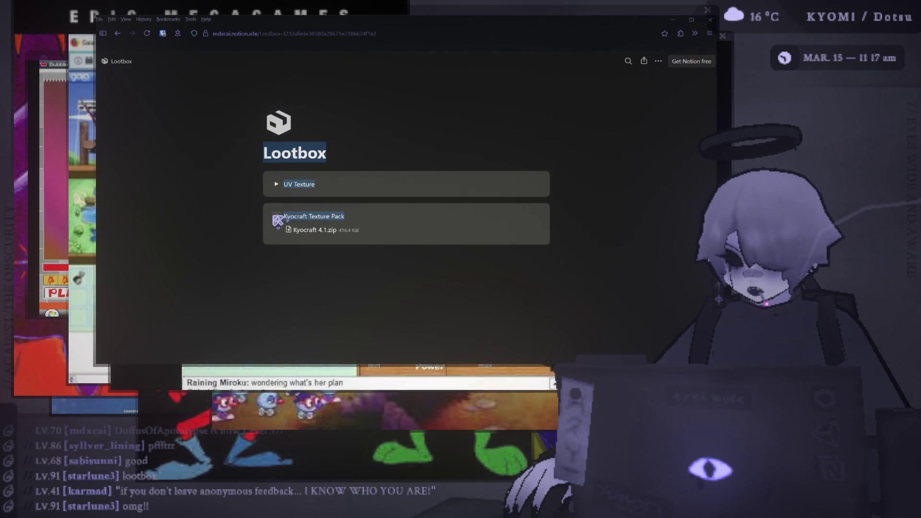
{"action": "left_click", "coordinate": [276, 217]}
{"action": "left_click", "coordinate": [215, 198]}
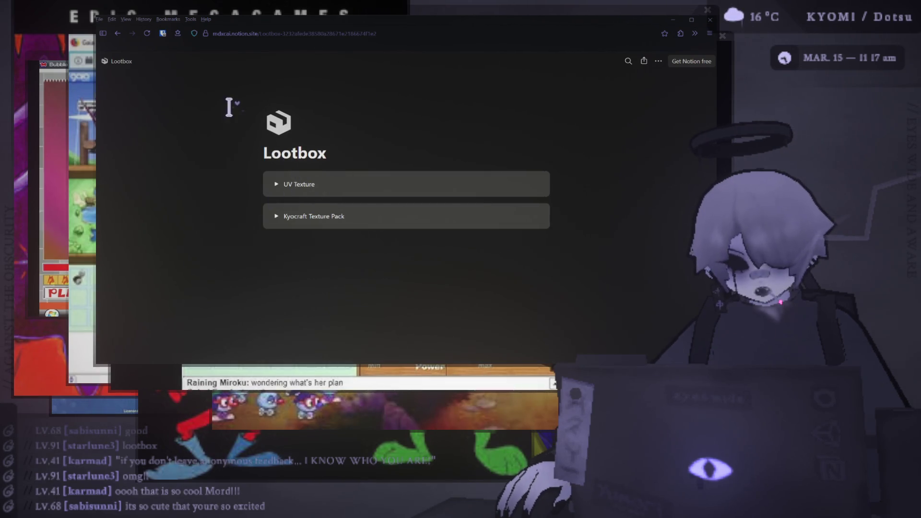
- Expand and re-collapse UV Texture, then show and hide the tab sidebar
{"action": "left_click", "coordinate": [277, 185]}
{"action": "left_click", "coordinate": [277, 188]}
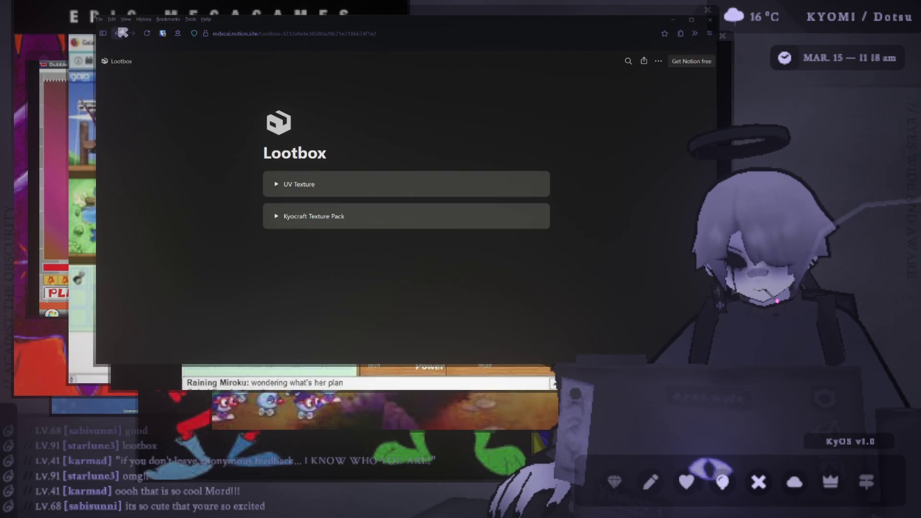
{"action": "left_click", "coordinate": [104, 33]}
{"action": "left_click", "coordinate": [103, 34]}
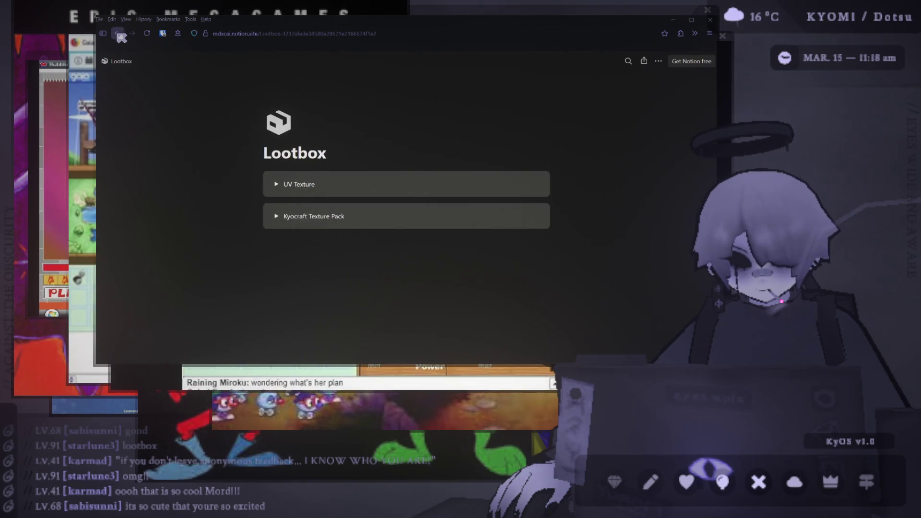
- Go back from Notion to mdxcai.com's Other links section
{"action": "left_click", "coordinate": [117, 33]}
{"action": "scroll", "coordinate": [231, 126], "scroll_direction": "down", "scroll_amount": 2}
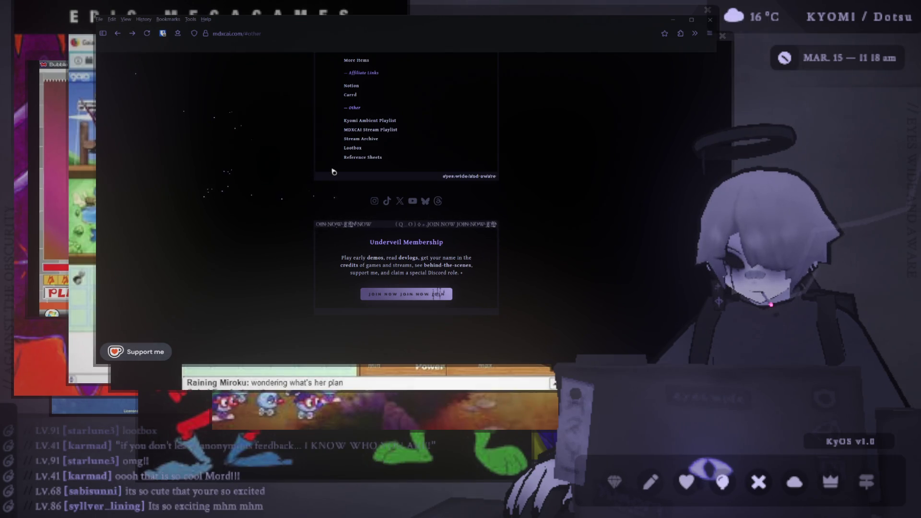
{"action": "scroll", "coordinate": [334, 172], "scroll_direction": "up", "scroll_amount": 5}
- Open the site's Kyomi section, then its about section with the MDXCAI bio
{"action": "left_click", "coordinate": [362, 151]}
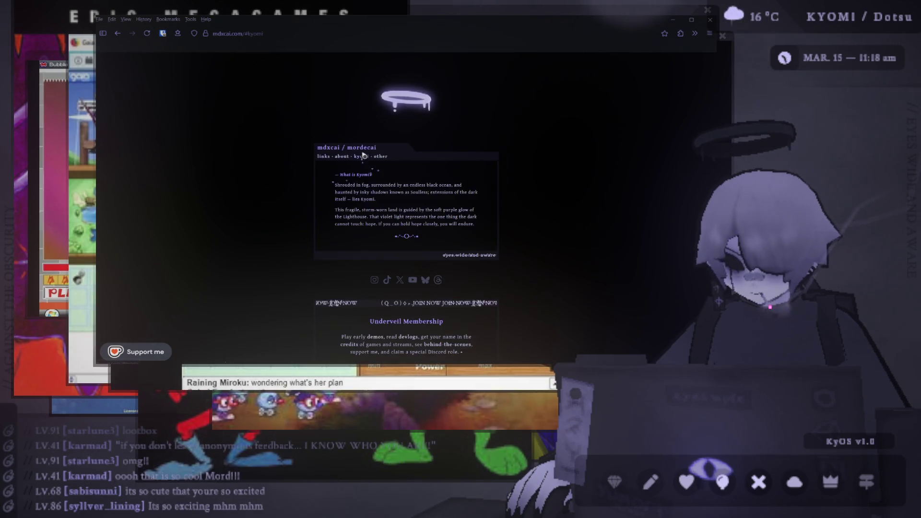
{"action": "left_click_drag", "start_coordinate": [394, 236], "coordinate": [422, 240]}
{"action": "left_click", "coordinate": [421, 240]}
{"action": "scroll", "coordinate": [383, 202], "scroll_direction": "down", "scroll_amount": 2}
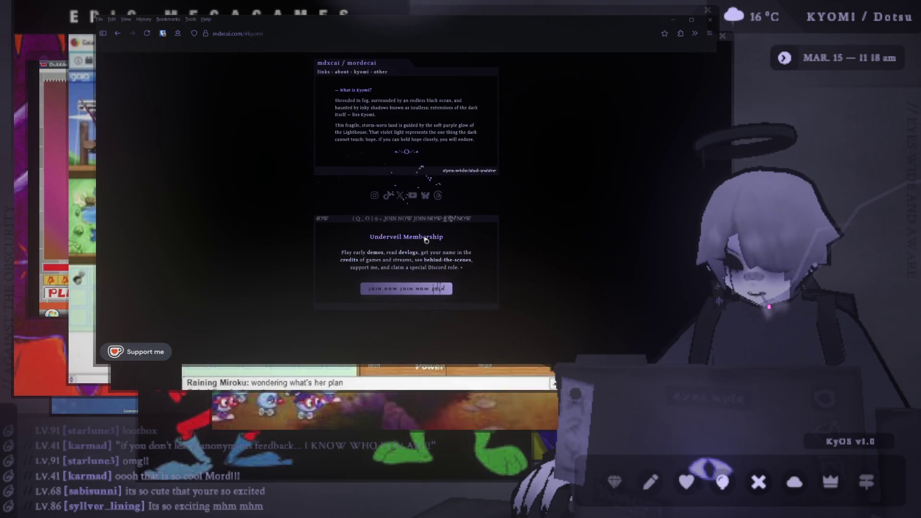
{"action": "scroll", "coordinate": [364, 178], "scroll_direction": "up", "scroll_amount": 2}
{"action": "left_click", "coordinate": [342, 158]}
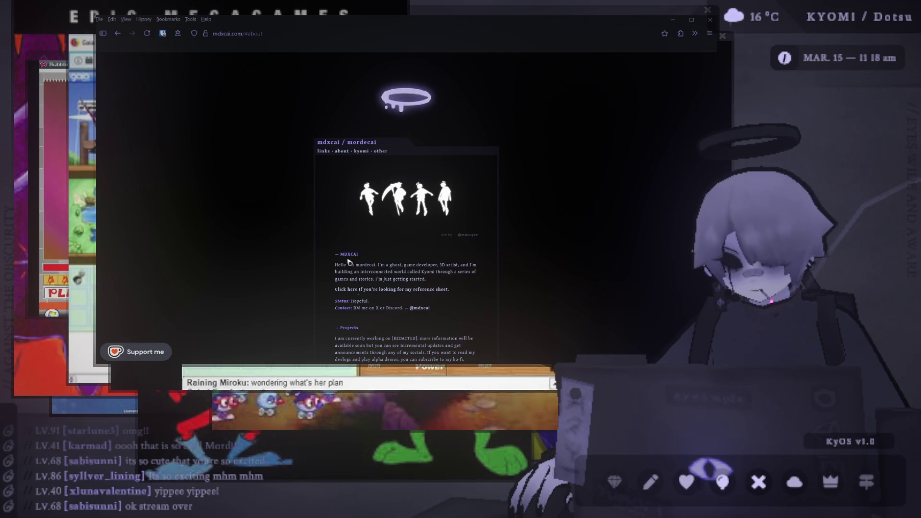
- Read through the about bio and Projects, then return to the links card listing ko-fi, games, twitch
{"action": "left_click_drag", "start_coordinate": [317, 139], "coordinate": [536, 179]}
{"action": "left_click", "coordinate": [551, 207]}
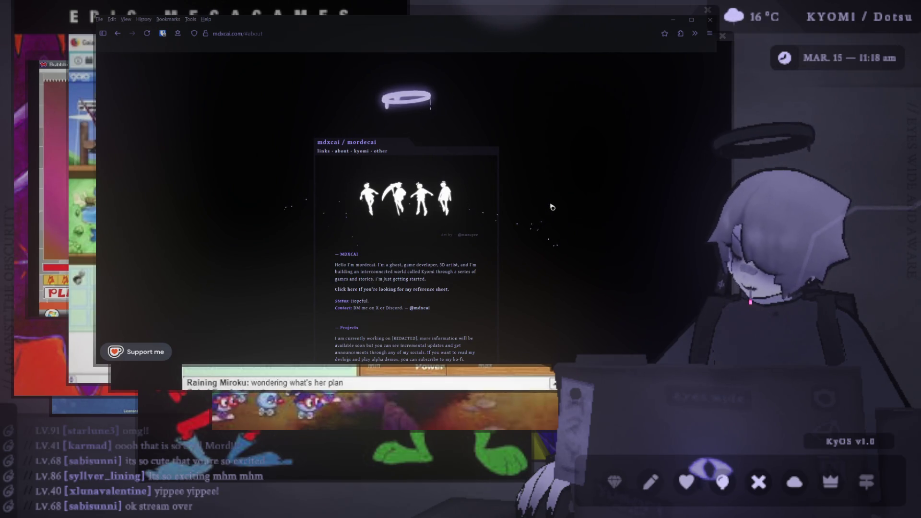
{"action": "scroll", "coordinate": [552, 207], "scroll_direction": "down", "scroll_amount": 10}
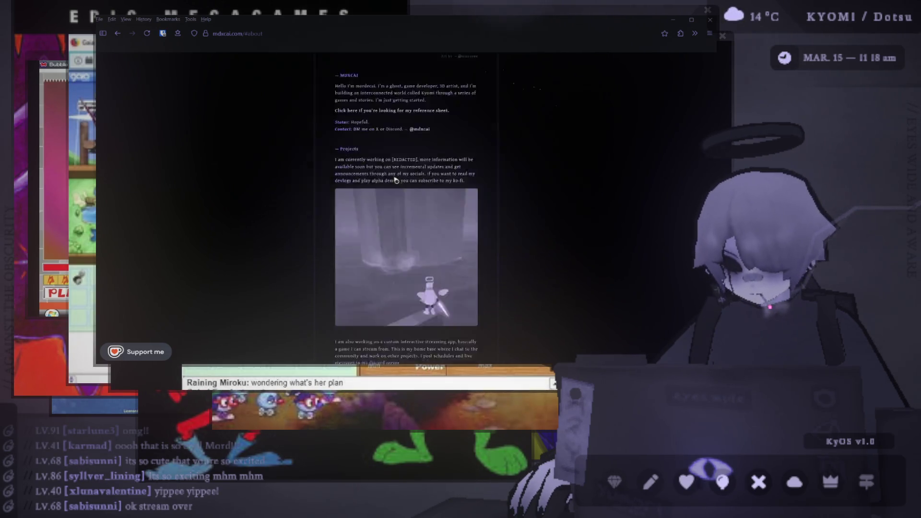
{"action": "scroll", "coordinate": [397, 180], "scroll_direction": "up", "scroll_amount": 2}
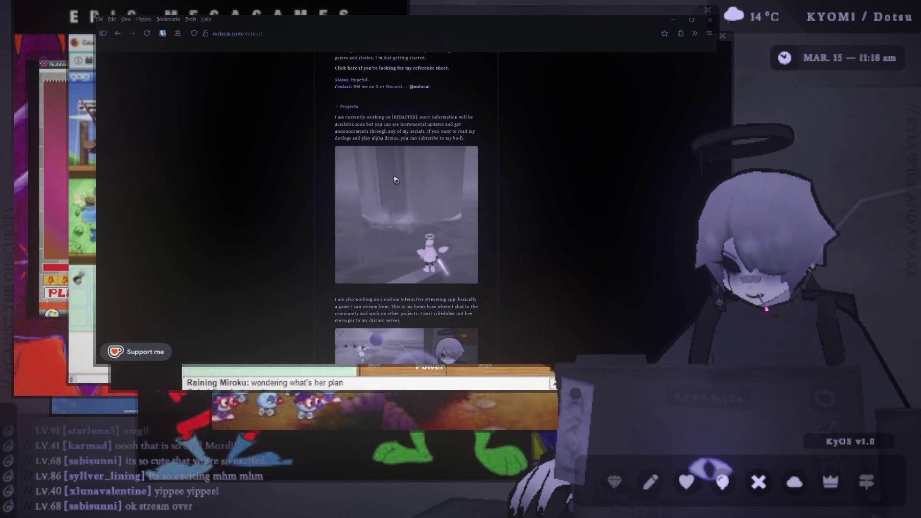
{"action": "scroll", "coordinate": [664, 150], "scroll_direction": "down", "scroll_amount": 2}
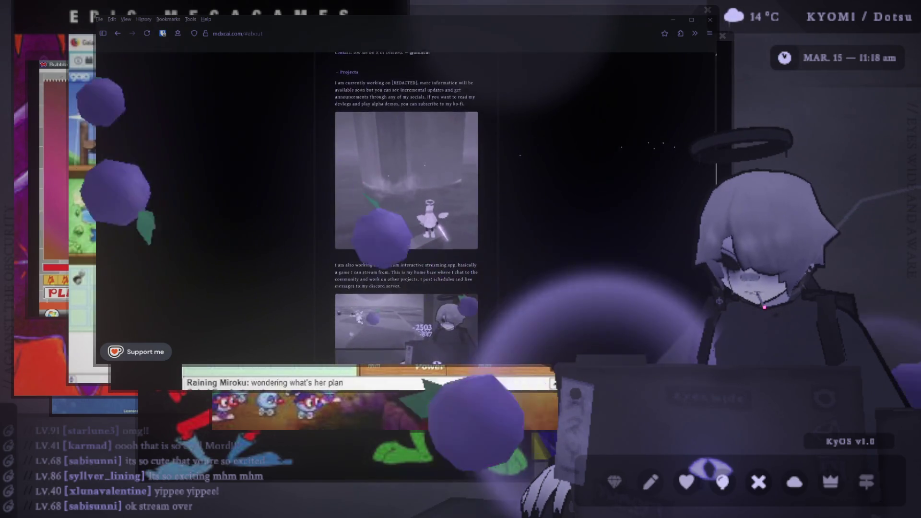
{"action": "scroll", "coordinate": [706, 192], "scroll_direction": "down", "scroll_amount": 1}
{"action": "scroll", "coordinate": [699, 209], "scroll_direction": "down", "scroll_amount": 1}
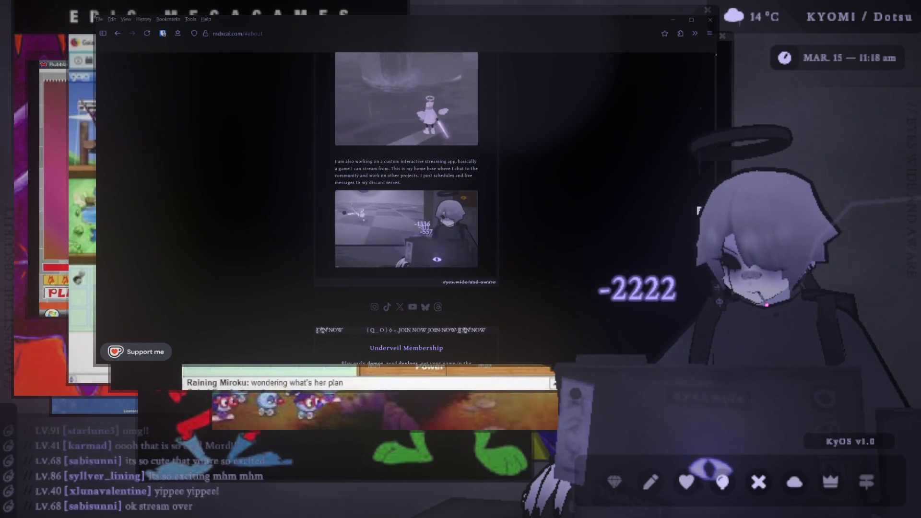
{"action": "scroll", "coordinate": [693, 234], "scroll_direction": "down", "scroll_amount": 1}
{"action": "scroll", "coordinate": [691, 236], "scroll_direction": "up", "scroll_amount": 3}
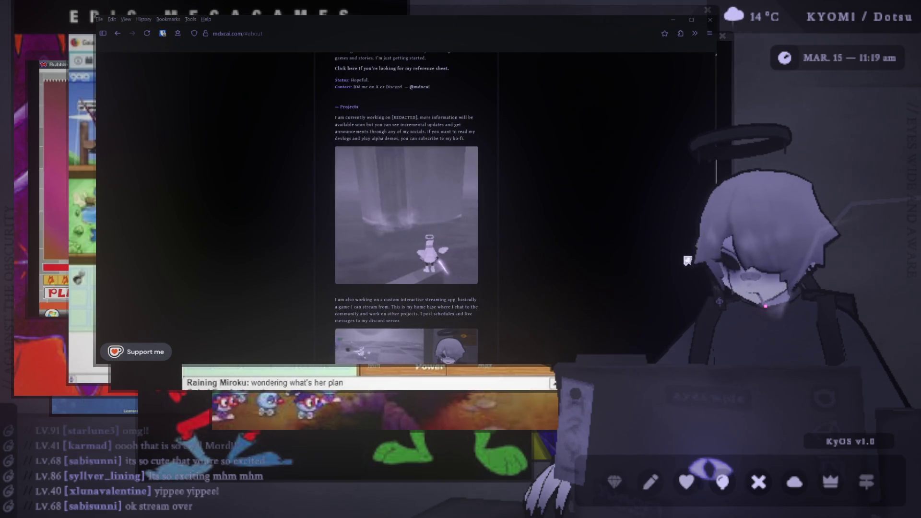
{"action": "scroll", "coordinate": [690, 239], "scroll_direction": "down", "scroll_amount": 3}
{"action": "scroll", "coordinate": [689, 239], "scroll_direction": "up", "scroll_amount": 4}
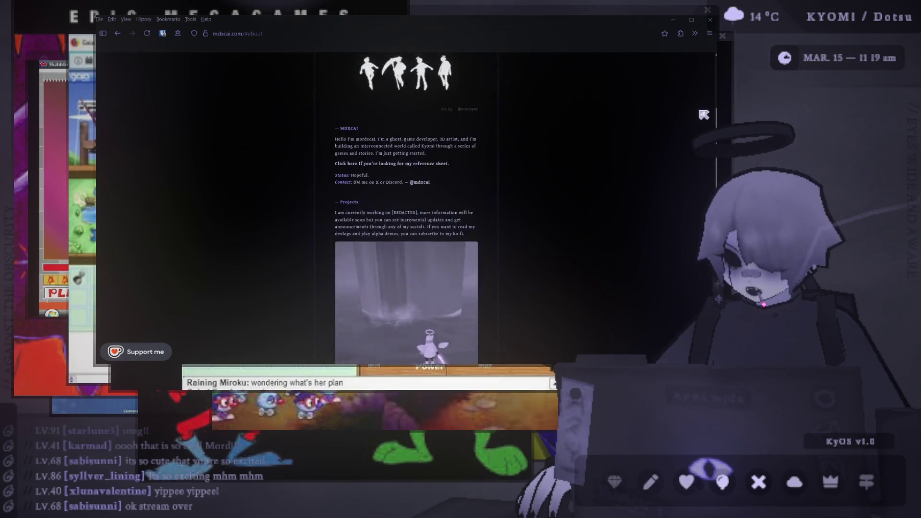
{"action": "scroll", "coordinate": [698, 84], "scroll_direction": "up", "scroll_amount": 4}
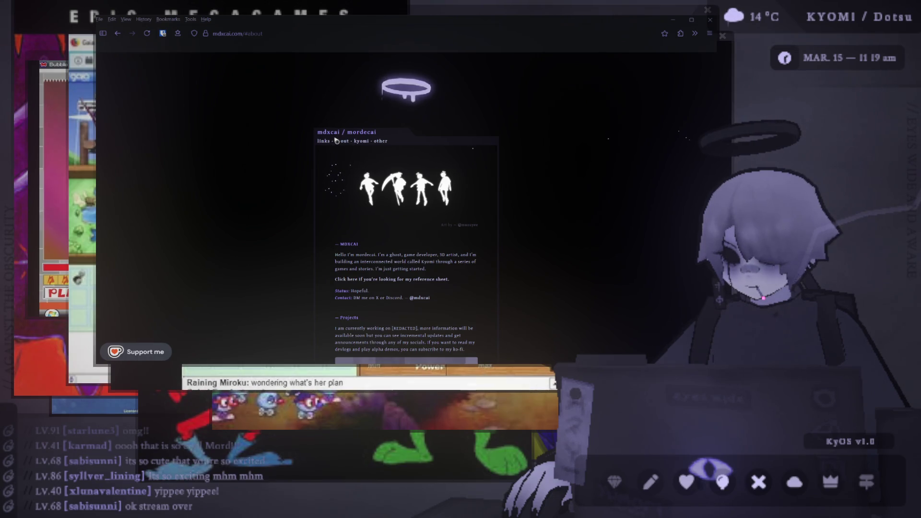
{"action": "left_click", "coordinate": [328, 140]}
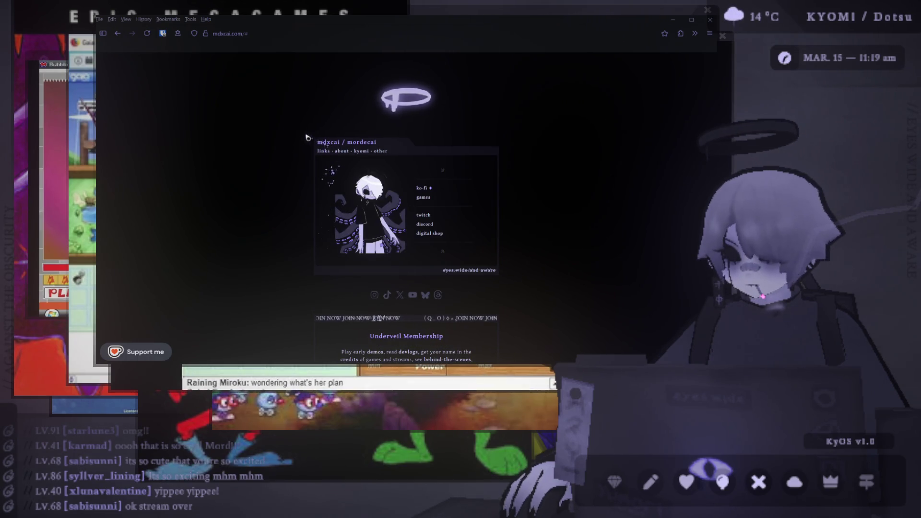
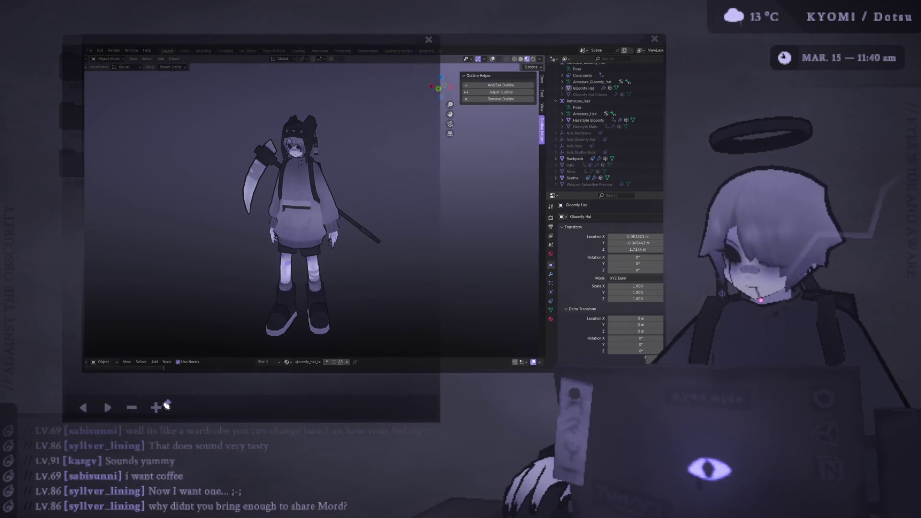
- Sketch a tall purple rectangle with a horizontal crossbar near its top over the character scene
{"action": "left_click_drag", "start_coordinate": [226, 182], "coordinate": [217, 282]}
{"action": "mouse_move", "coordinate": [224, 177]}
{"action": "left_mouse_down"}
{"action": "mouse_move", "coordinate": [263, 206]}
{"action": "mouse_move", "coordinate": [260, 288]}
{"action": "mouse_move", "coordinate": [212, 283]}
{"action": "left_mouse_up"}
{"action": "left_click_drag", "start_coordinate": [226, 205], "coordinate": [266, 212]}
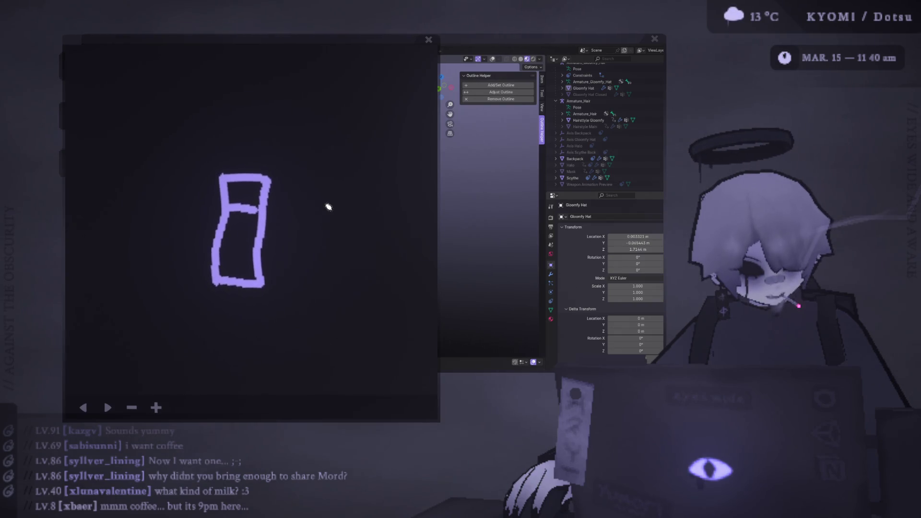
- Draw second and third purple columns to the right of the rectangle
{"action": "mouse_move", "coordinate": [256, 209]}
{"action": "left_mouse_down"}
{"action": "mouse_move", "coordinate": [302, 193]}
{"action": "mouse_move", "coordinate": [303, 178]}
{"action": "mouse_move", "coordinate": [302, 259]}
{"action": "mouse_move", "coordinate": [268, 288]}
{"action": "left_mouse_up"}
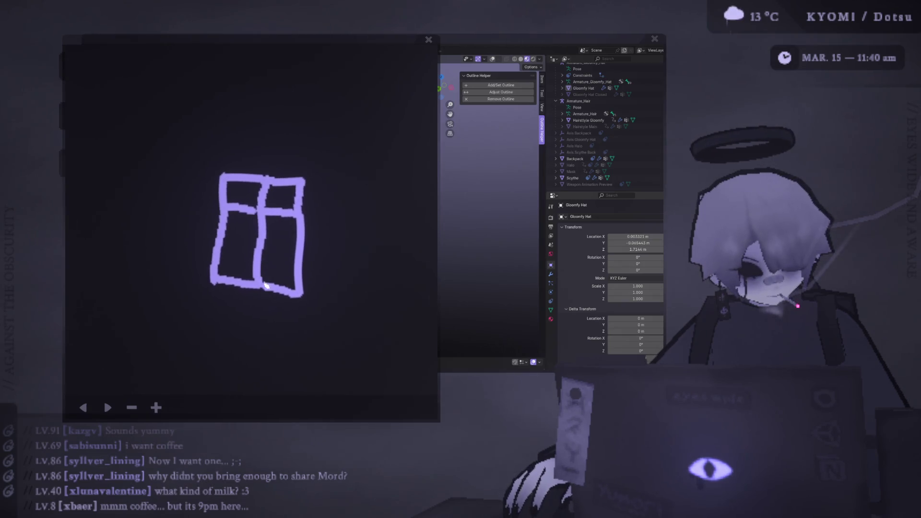
{"action": "mouse_move", "coordinate": [303, 212]}
{"action": "left_mouse_down"}
{"action": "mouse_move", "coordinate": [339, 218]}
{"action": "mouse_move", "coordinate": [345, 192]}
{"action": "mouse_move", "coordinate": [334, 269]}
{"action": "mouse_move", "coordinate": [293, 293]}
{"action": "left_mouse_up"}
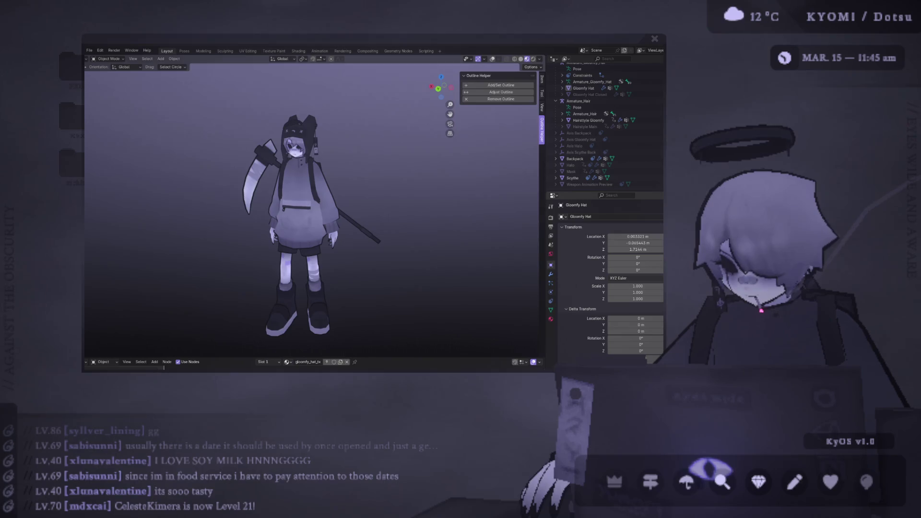
- Move the Photoshop window up-left and enlarge it over the desktop
{"action": "left_click_drag", "start_coordinate": [484, 226], "coordinate": [411, 41]}
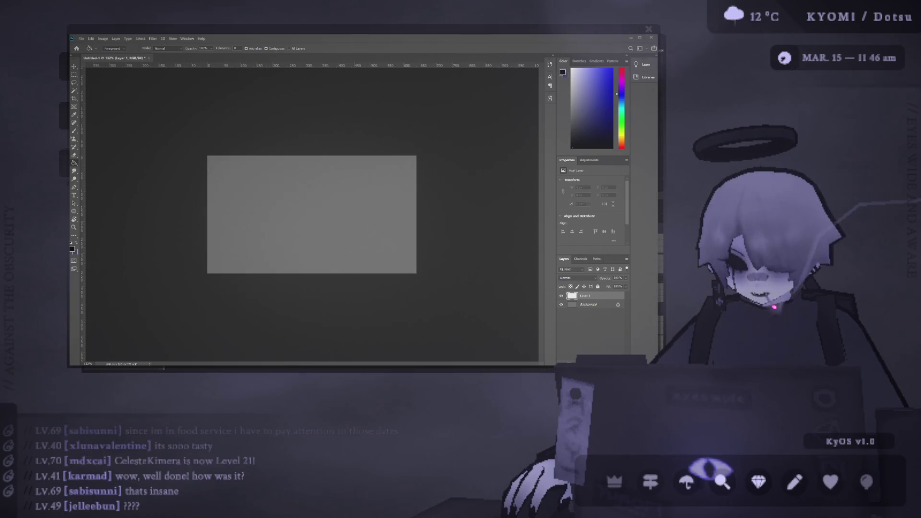
- Place the bg image as a layer filling the canvas, commit it, and deselect
{"action": "mouse_move", "coordinate": [657, 184]}
{"action": "left_mouse_down"}
{"action": "mouse_move", "coordinate": [503, 185]}
{"action": "mouse_move", "coordinate": [400, 210]}
{"action": "mouse_move", "coordinate": [422, 215]}
{"action": "left_mouse_up"}
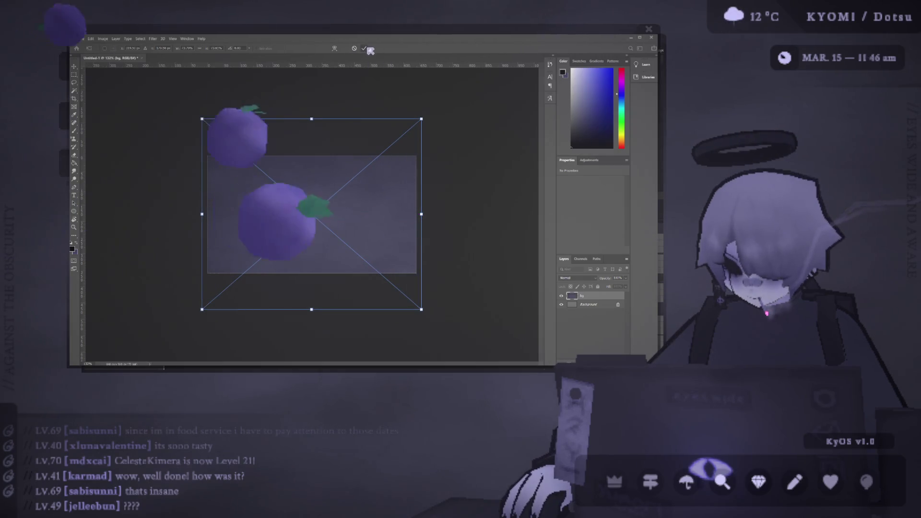
{"action": "key", "text": "Return"}
{"action": "left_click", "coordinate": [193, 173]}
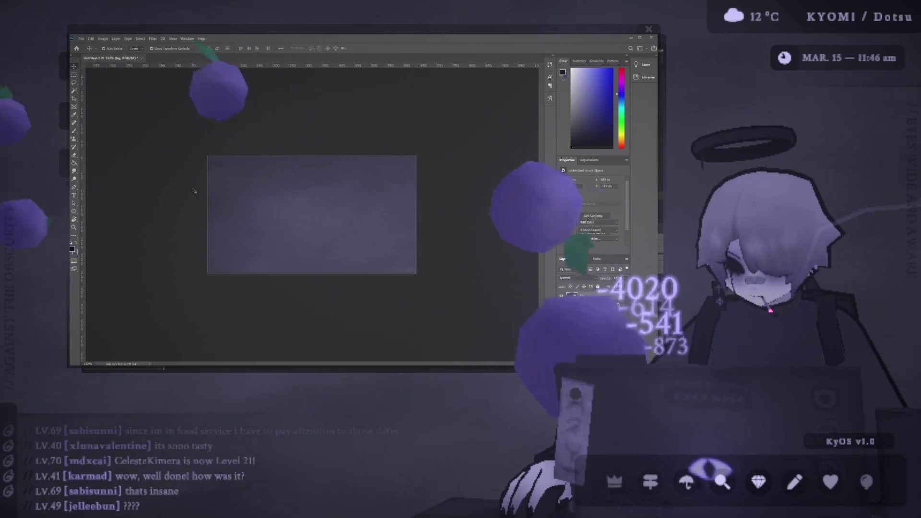